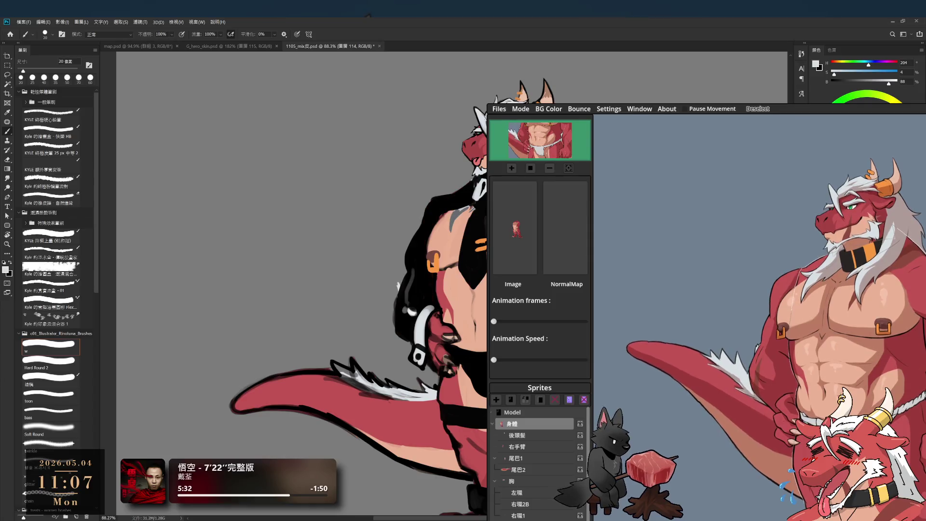
- Lasso the head and ear area, nudge the black ears into place, and deselect
key("l")
left_click_drag(480, 124, 483, 170)
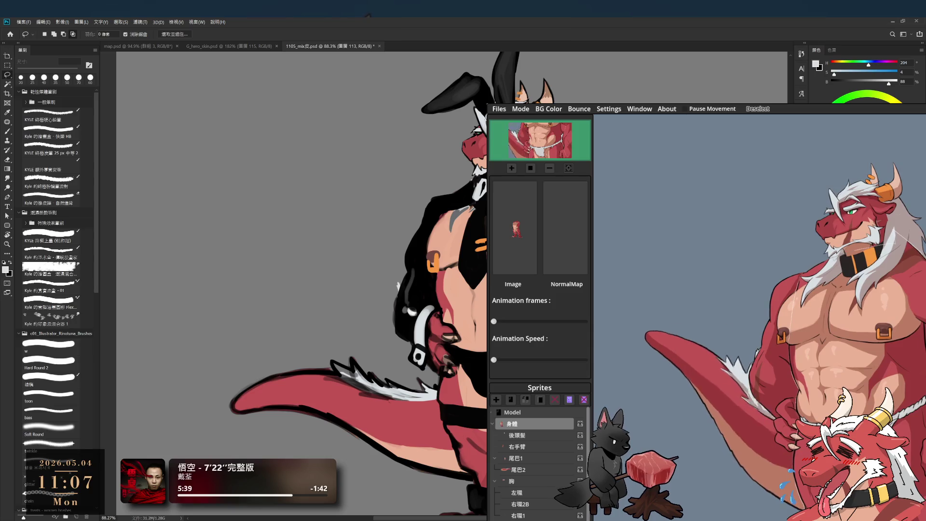
scroll(299, 282, "up", 3)
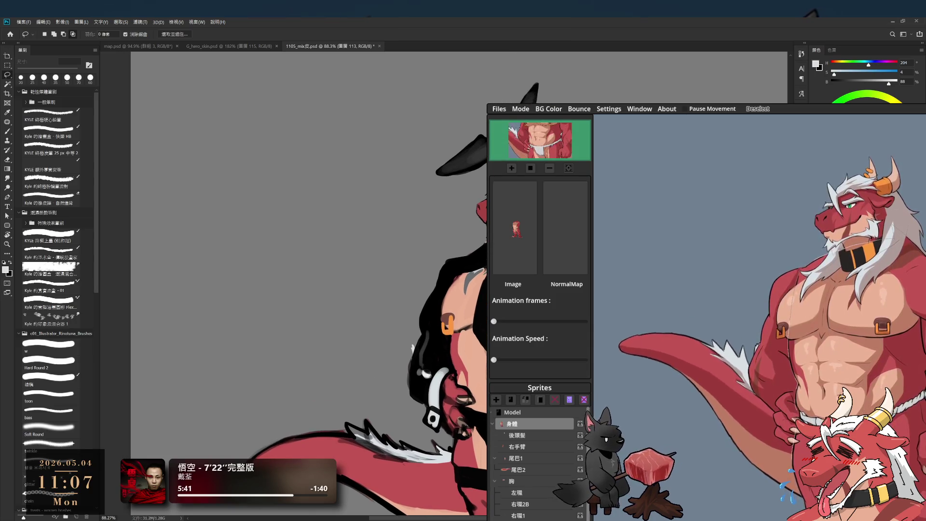
scroll(483, 145, "up", 5)
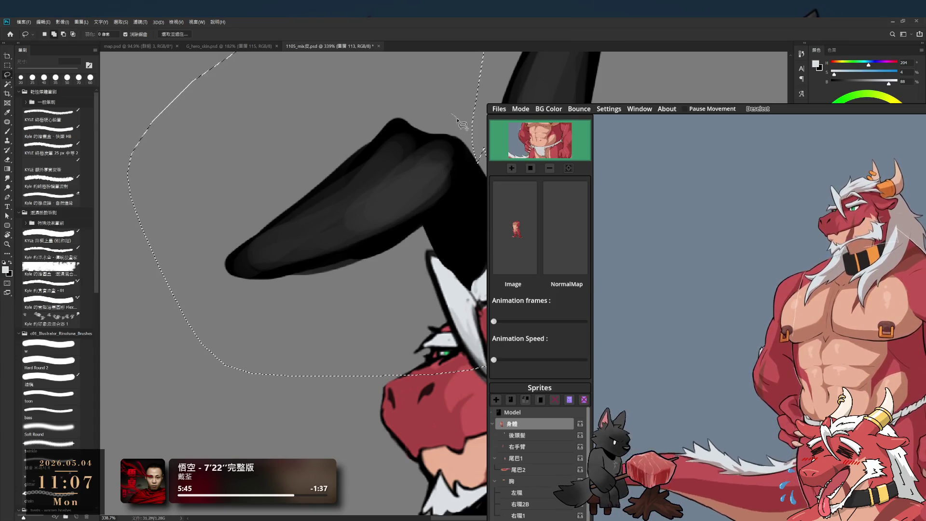
scroll(434, 209, "down", 2)
scroll(414, 206, "down", 2)
scroll(421, 212, "down", 1)
key("ctrl+d")
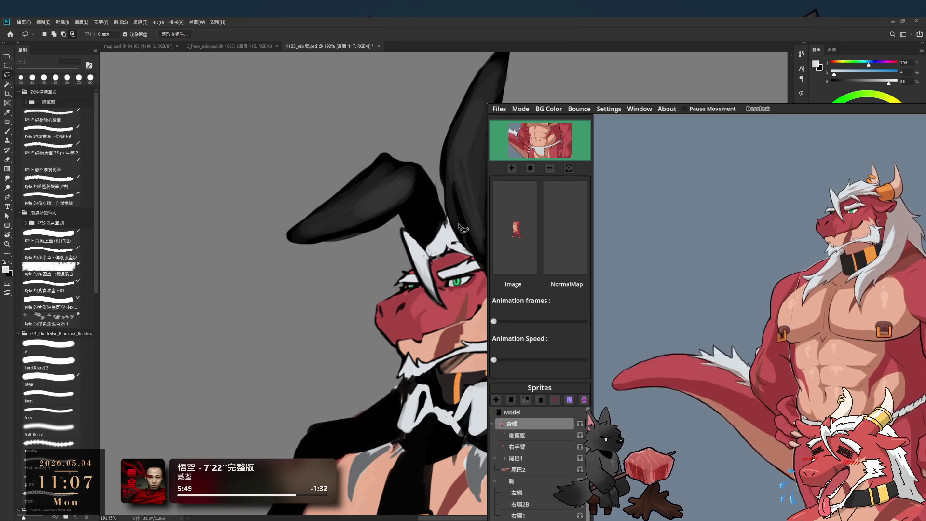
- Clean up the black ear edges, alternating the eraser and a black brush
scroll(443, 259, "up", 1)
key("e")
key("b")
key("d")
key("ctrl+z")
key("ctrl+shift+z")
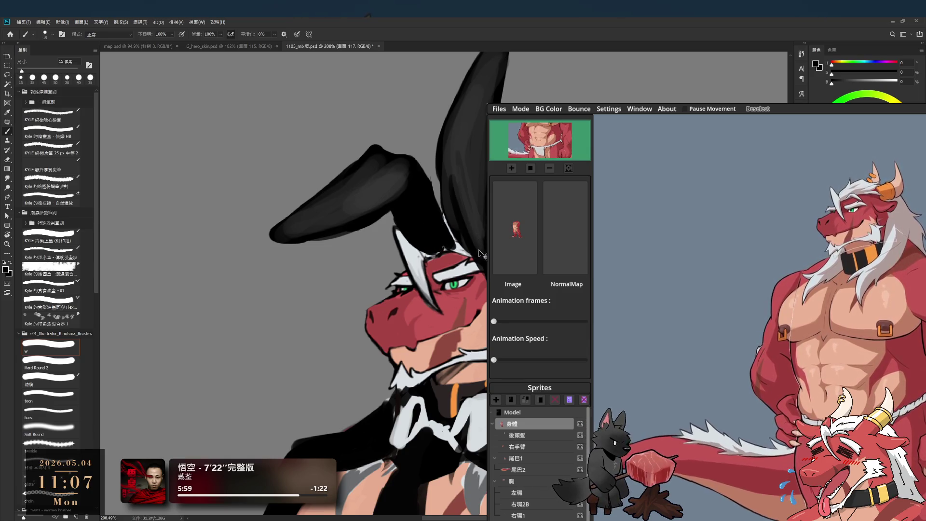
key("ctrl+z")
key("ctrl+shift+z")
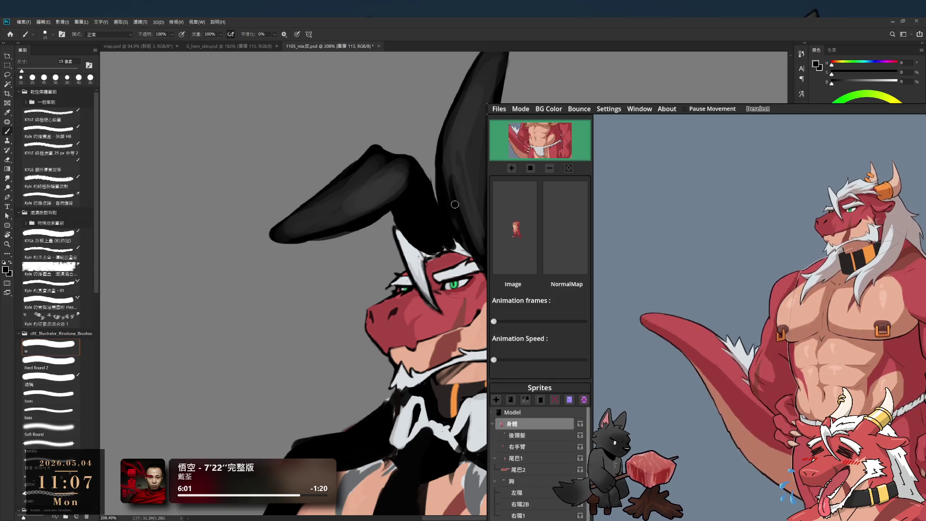
key("e")
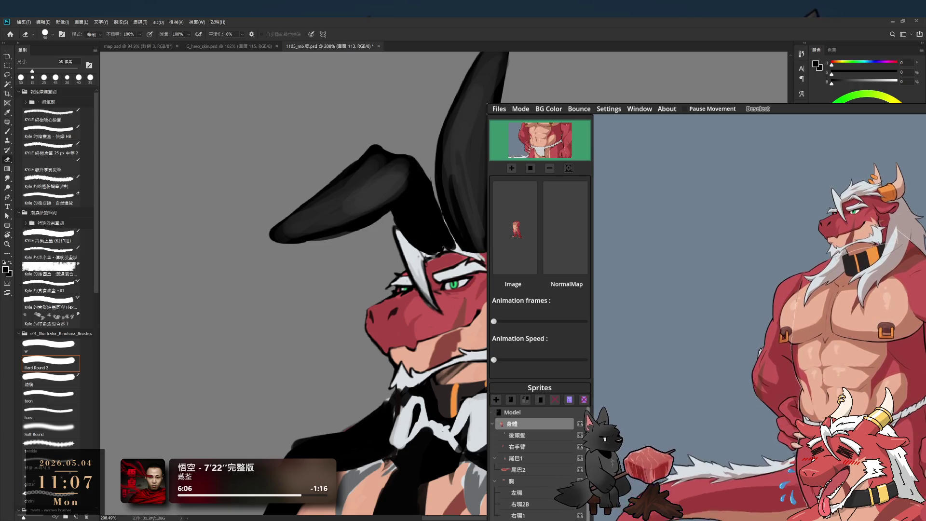
key("b")
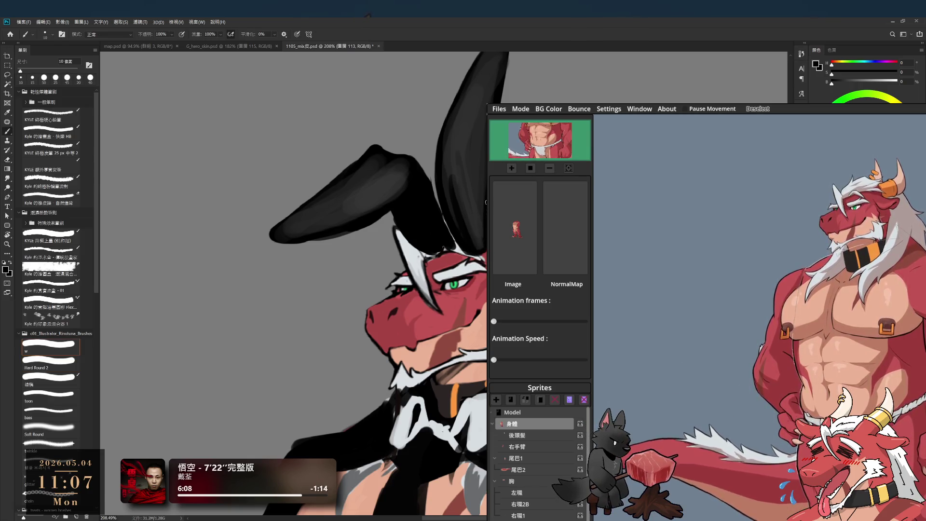
- Zoom out to the full figure, cycle through rb_2, rb_ear_2 and 圖層 115, and reveal the tail shackle
mouse_move(481, 191)
left_mouse_down()
mouse_move(440, 163)
mouse_move(586, 414)
left_mouse_up()
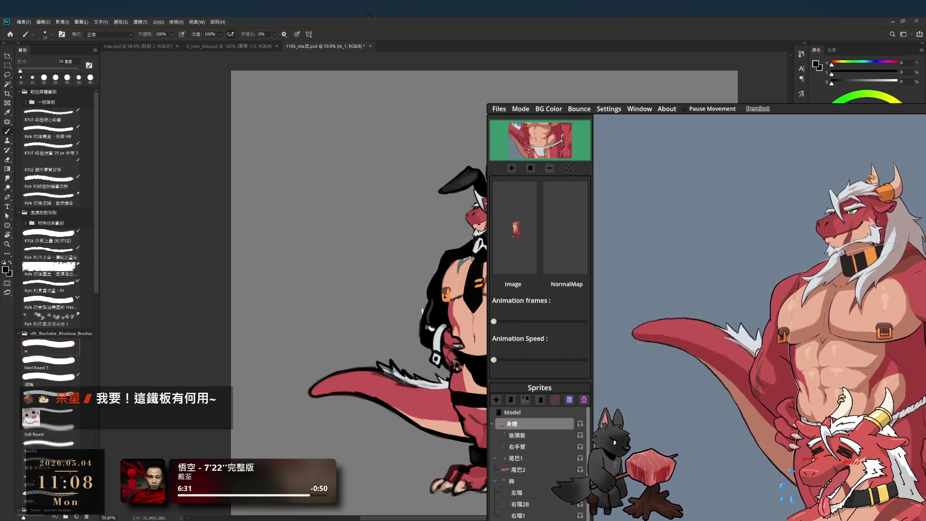
key("alt+bracketleft")
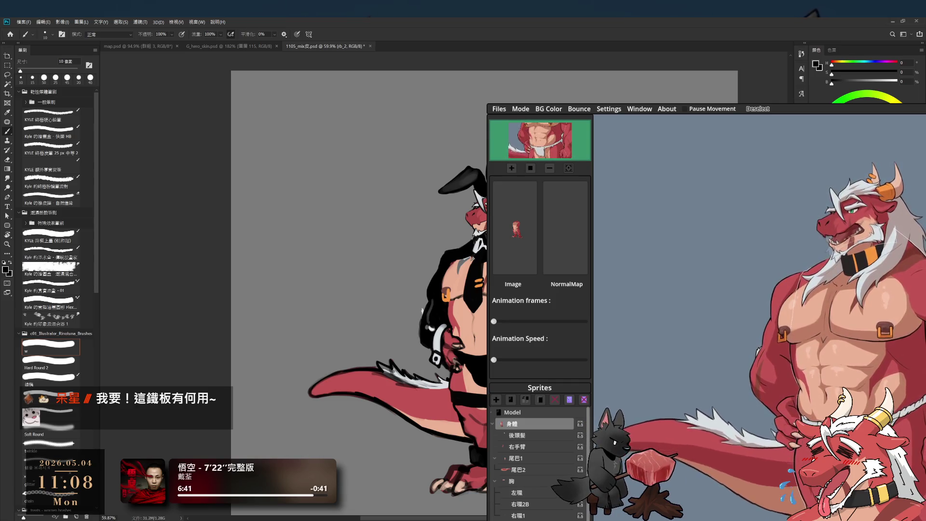
key("alt+bracketleft")
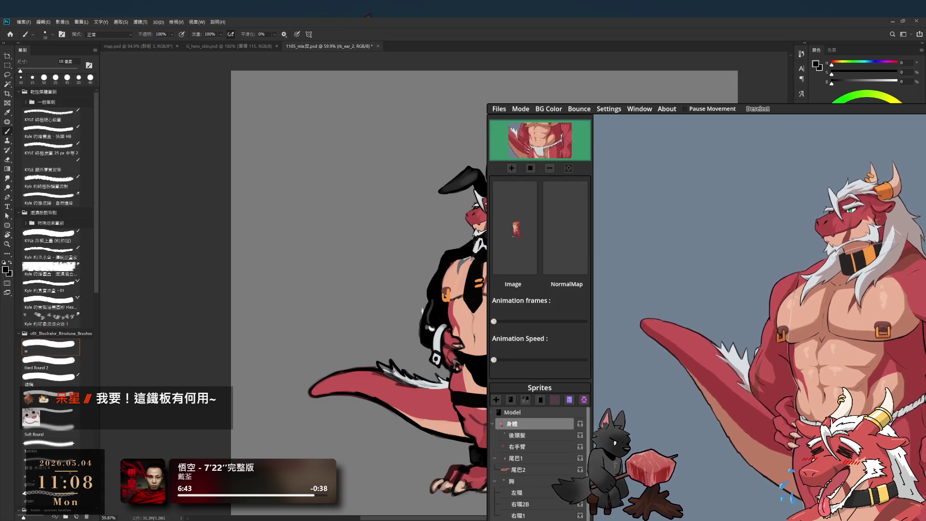
key("alt+bracketleft")
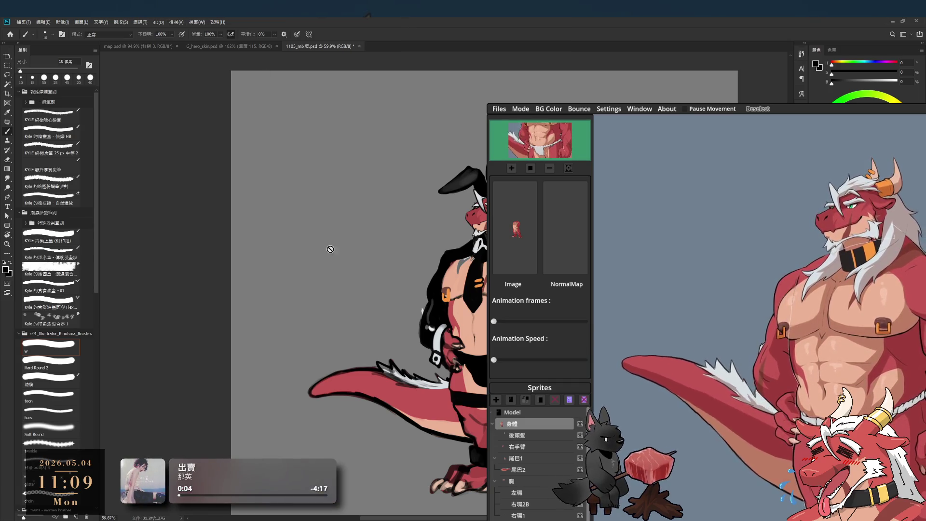
key("ctrl+z")
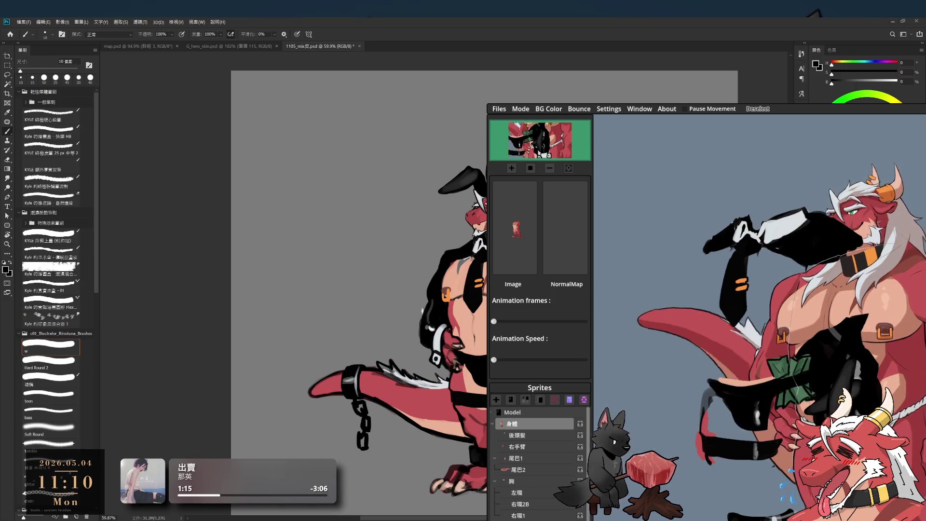
- Maximise the PNGTuber Plus window to show the avatar editor and Properties panel
key("super+Up")
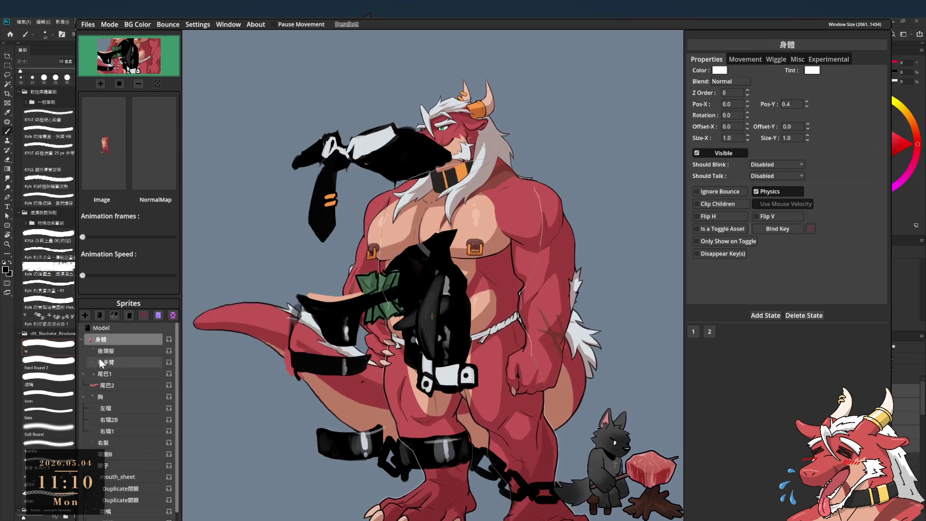
- Drag the rb_arm_L sleeve onto the right shoulder and the rb_body jacket up onto the chest
scroll(98, 366, "down", 3)
left_click(450, 322)
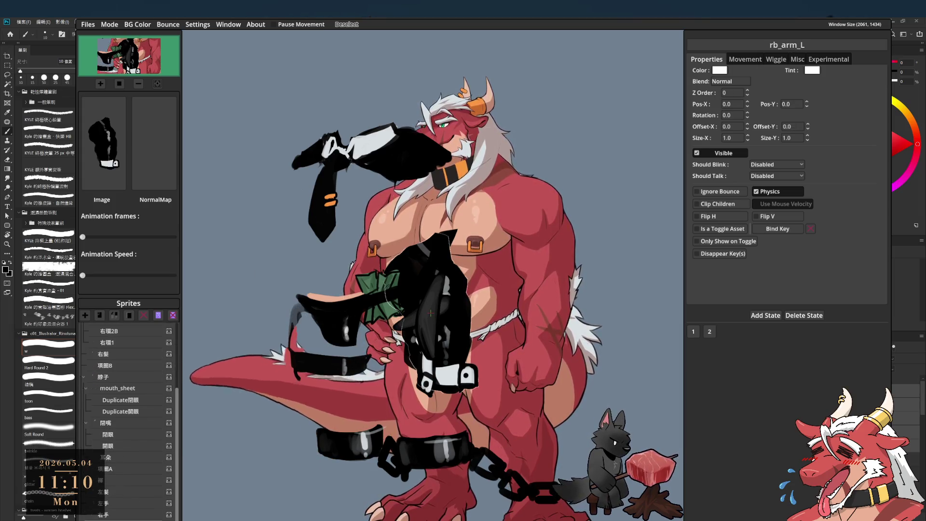
left_click(456, 311)
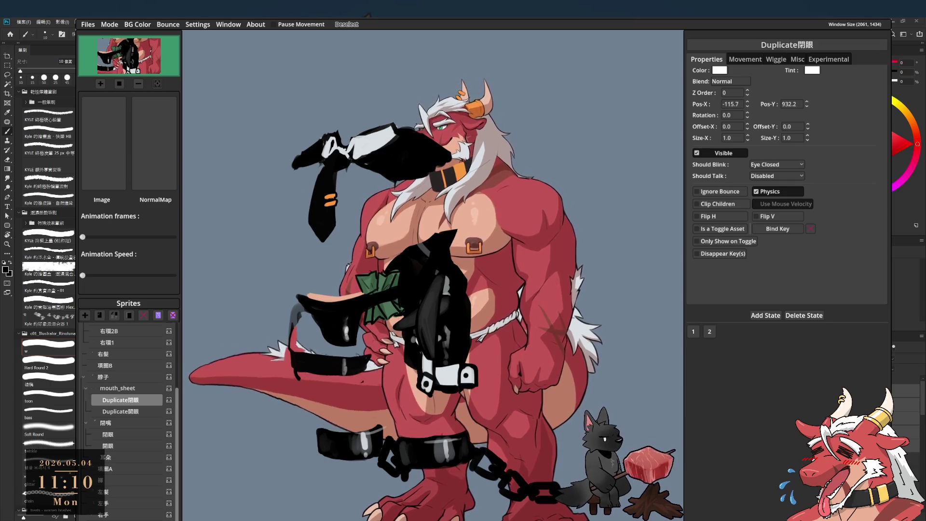
key("Escape")
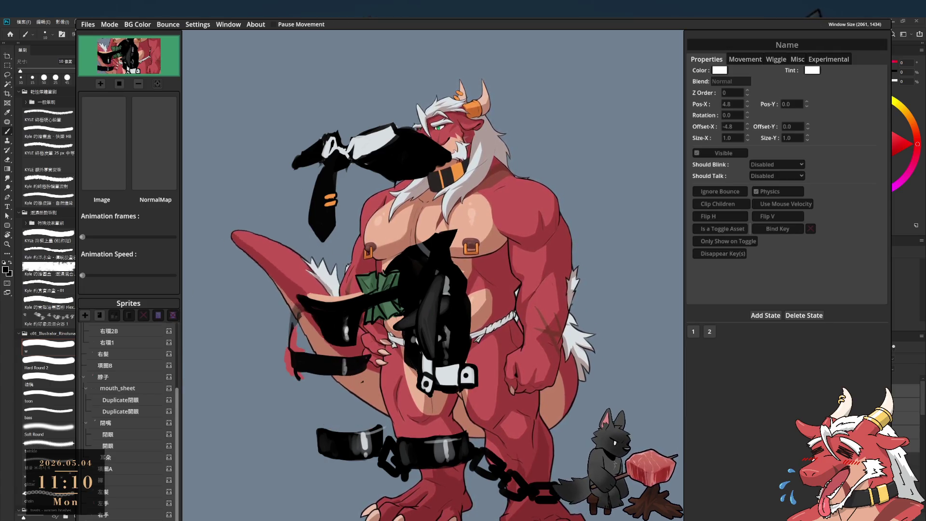
left_click(431, 313)
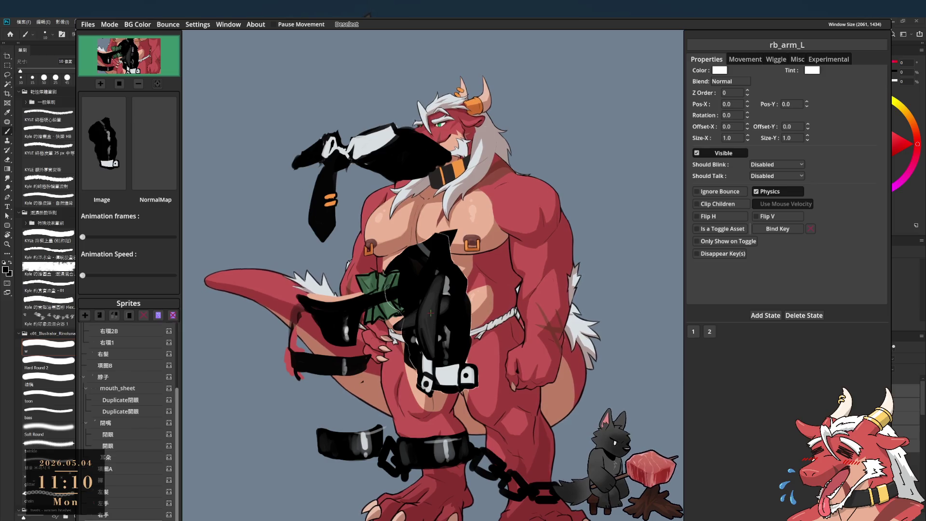
left_click(270, 388)
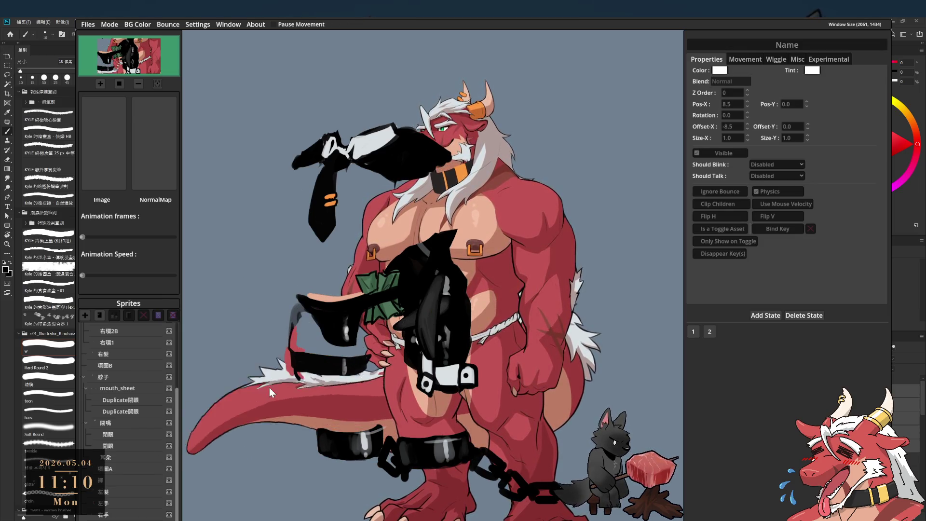
left_click(451, 382)
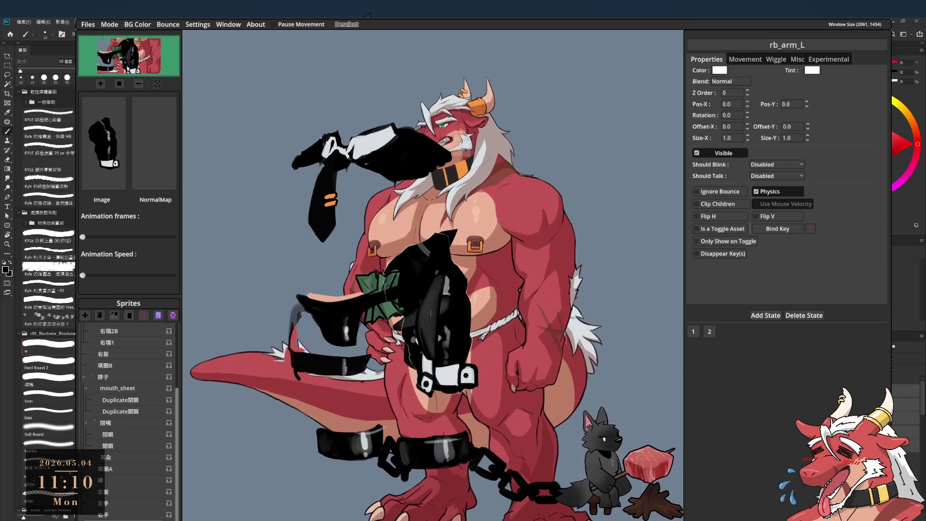
scroll(451, 381, "up", 2)
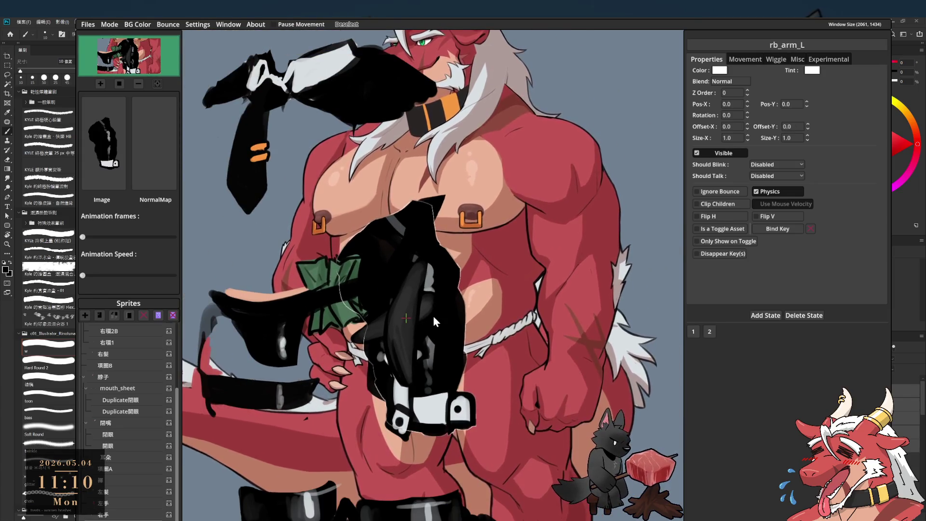
mouse_move(439, 331)
left_mouse_down()
mouse_move(597, 270)
mouse_move(602, 247)
left_mouse_up()
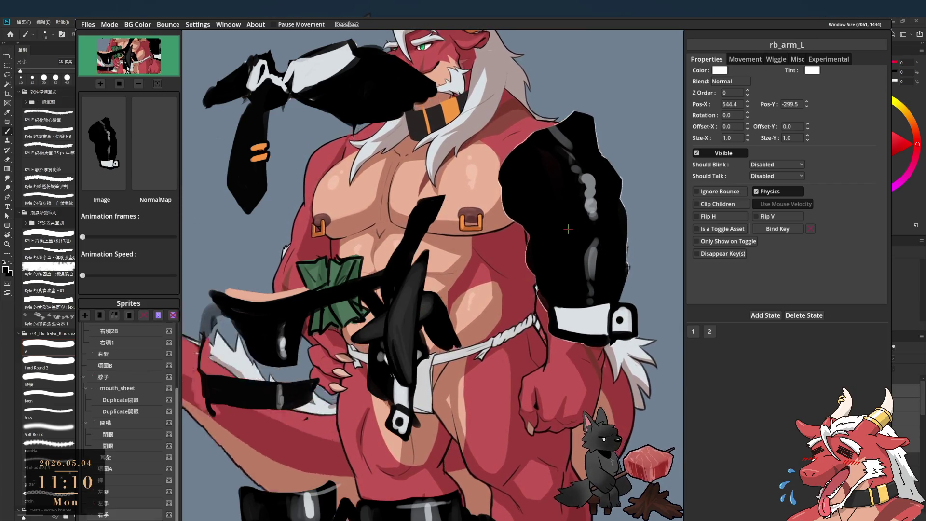
left_click(206, 398)
left_click_drag(206, 398, 435, 141)
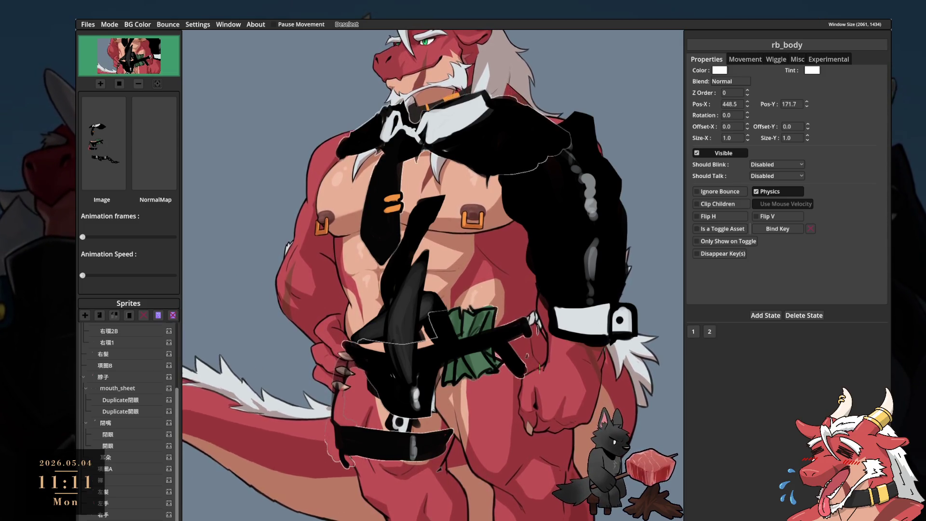
- Drag both black ear sprites up onto the character's head on the canvas
left_click(398, 344)
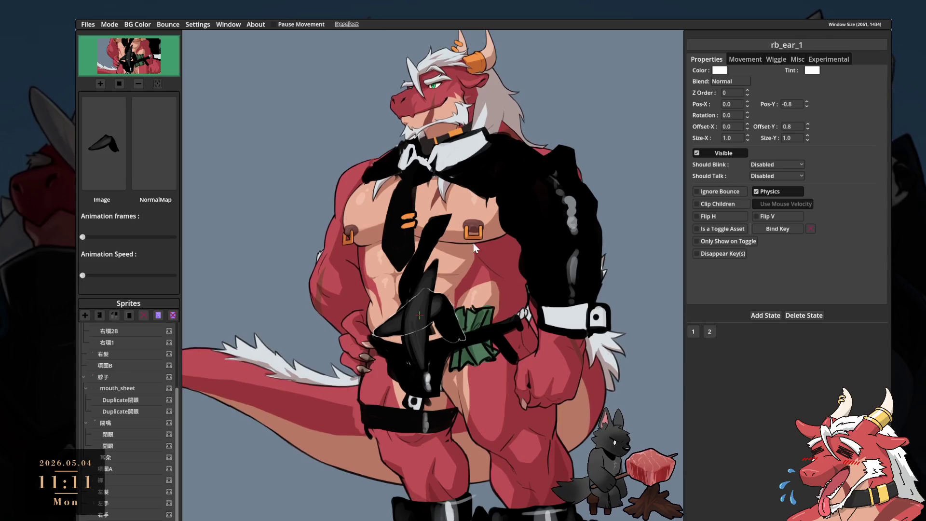
mouse_move(437, 294)
left_mouse_down()
mouse_move(433, 82)
mouse_move(402, 96)
left_mouse_up()
left_click_drag(425, 319, 435, 97)
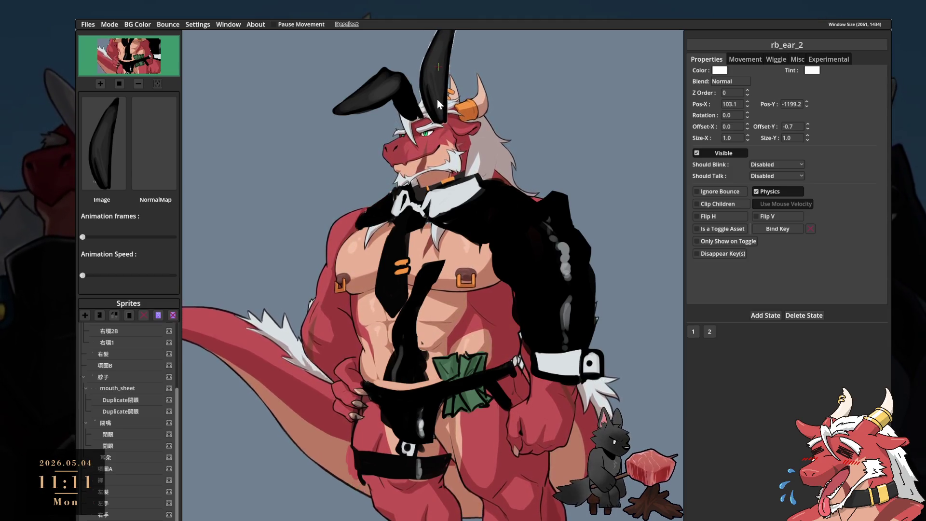
left_click(547, 288)
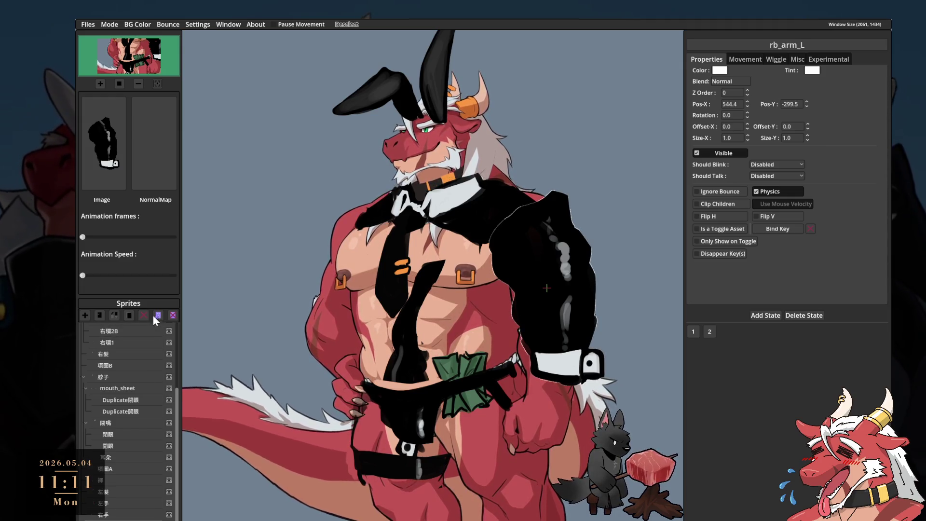
scroll(146, 351, "up", 4)
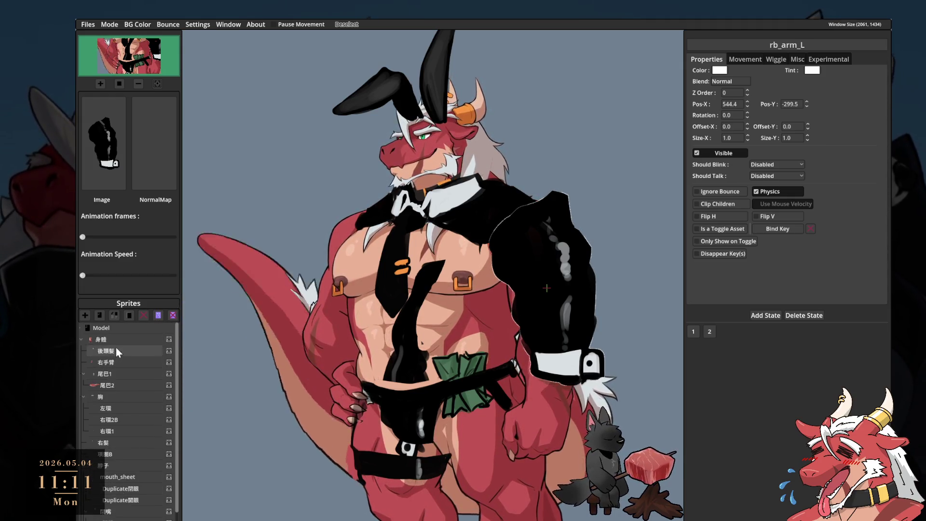
scroll(130, 418, "down", 4)
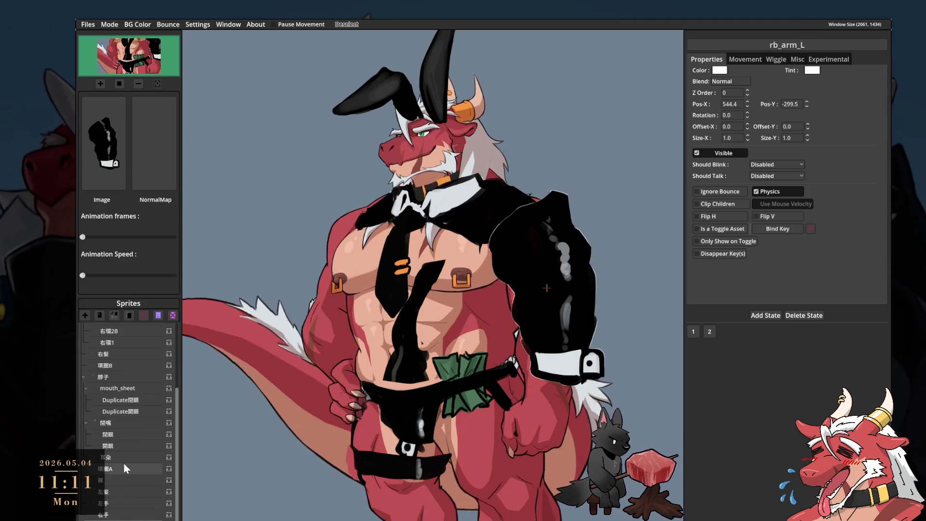
scroll(123, 434, "up", 3)
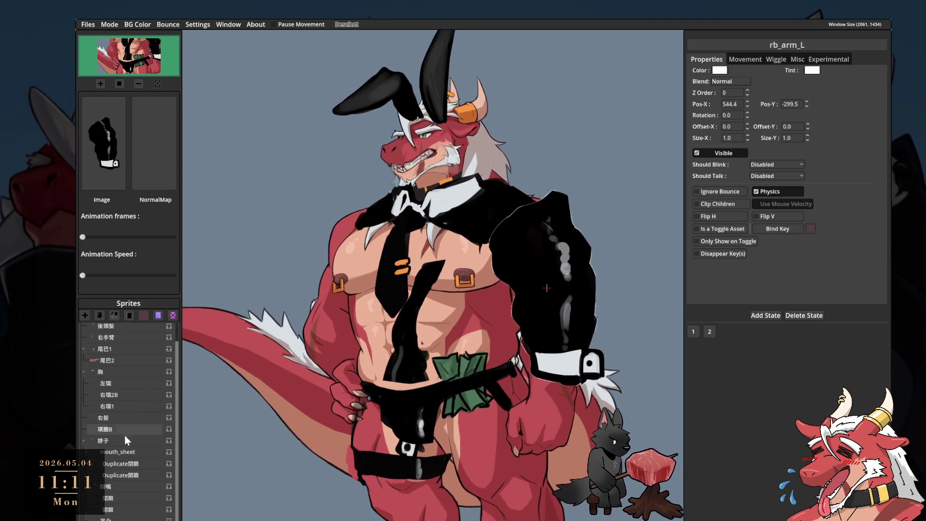
- Reorder the sprite tree so rb_ear_1 sits above 脖子 and rb_ear_2 joins the ear group
left_click(131, 453)
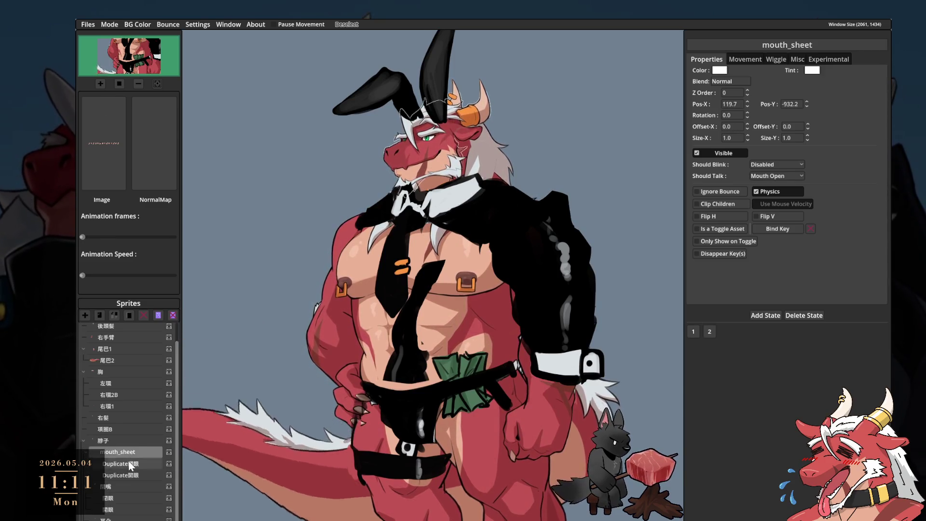
left_click(132, 463)
left_click(129, 452)
scroll(129, 456, "down", 3)
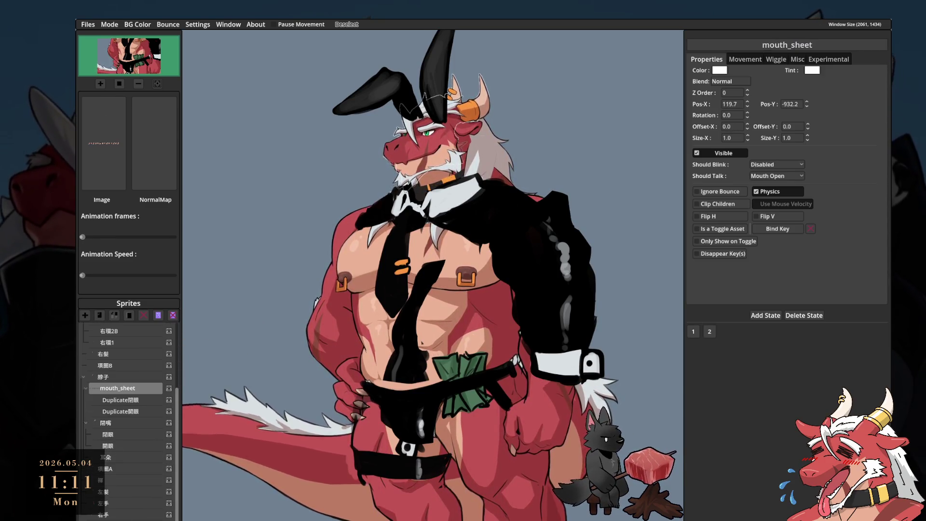
left_click(547, 288)
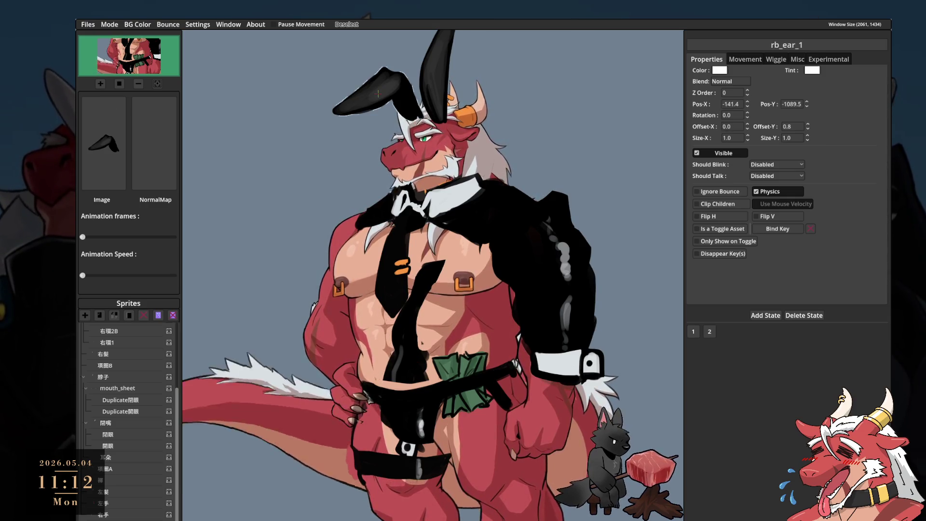
left_click_drag(125, 385, 126, 387)
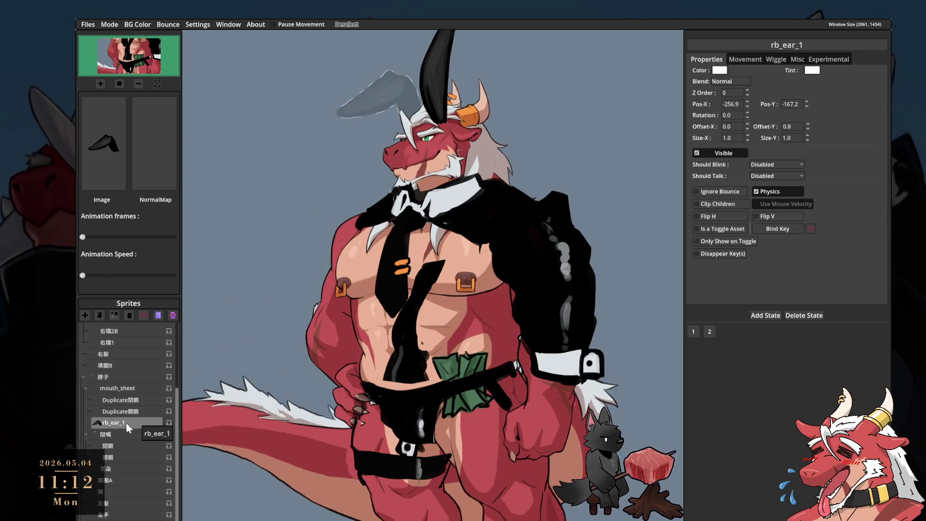
left_click_drag(128, 425, 114, 375)
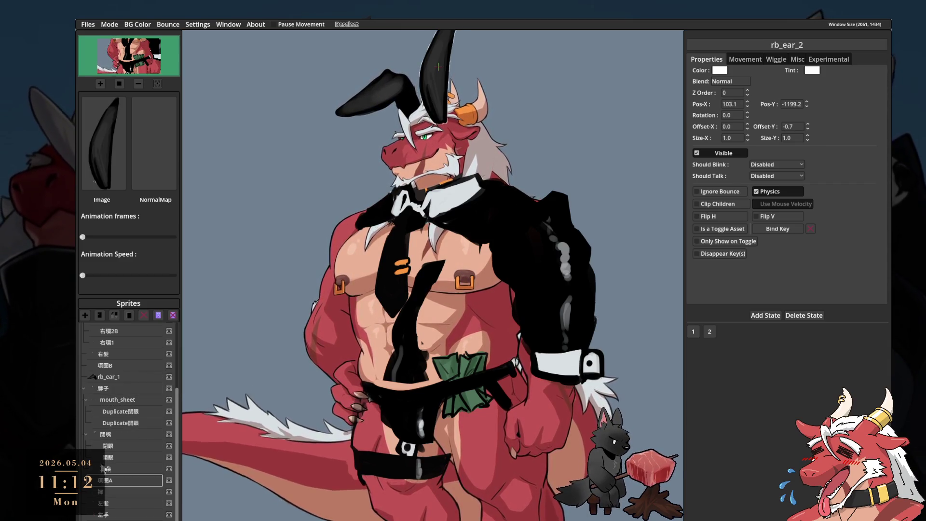
mouse_move(129, 377)
left_mouse_down()
mouse_move(142, 356)
mouse_move(132, 386)
left_mouse_up()
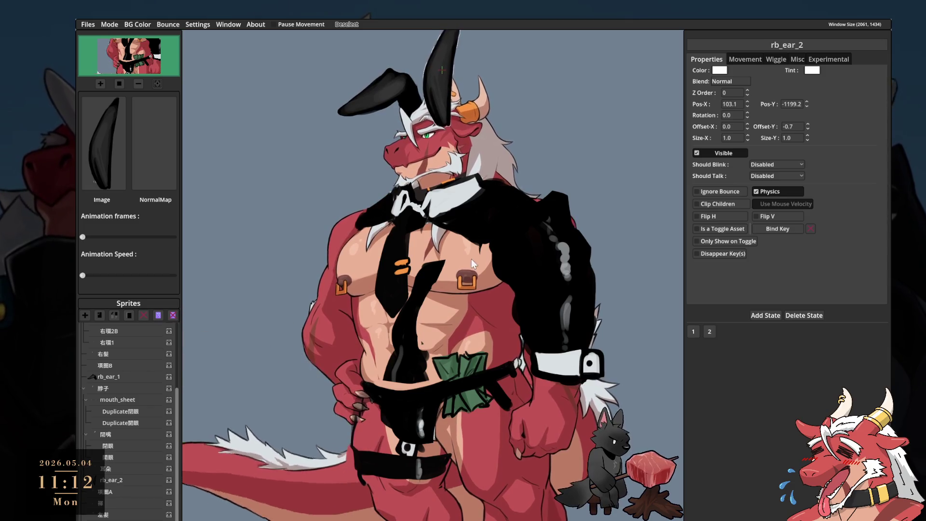
left_click(126, 376)
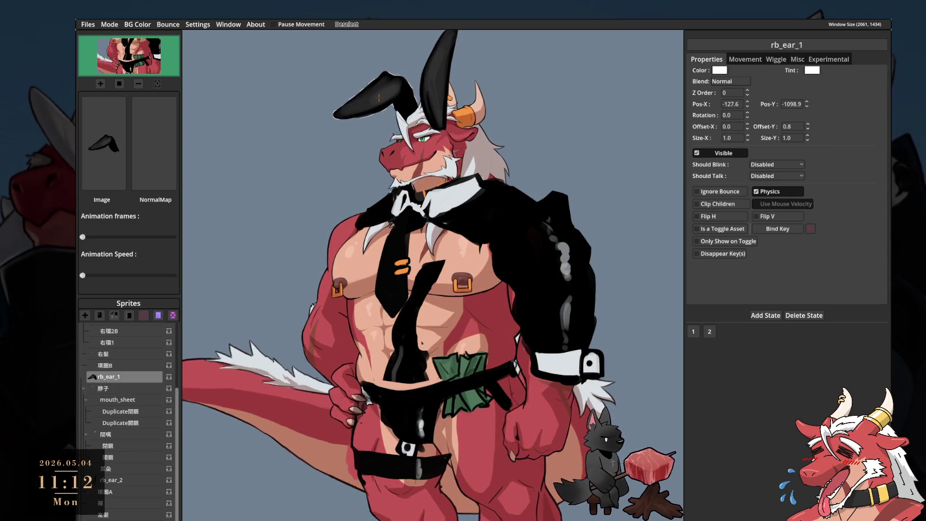
- Move the rb_body clothing sprite under the 身體 group
left_click(619, 324)
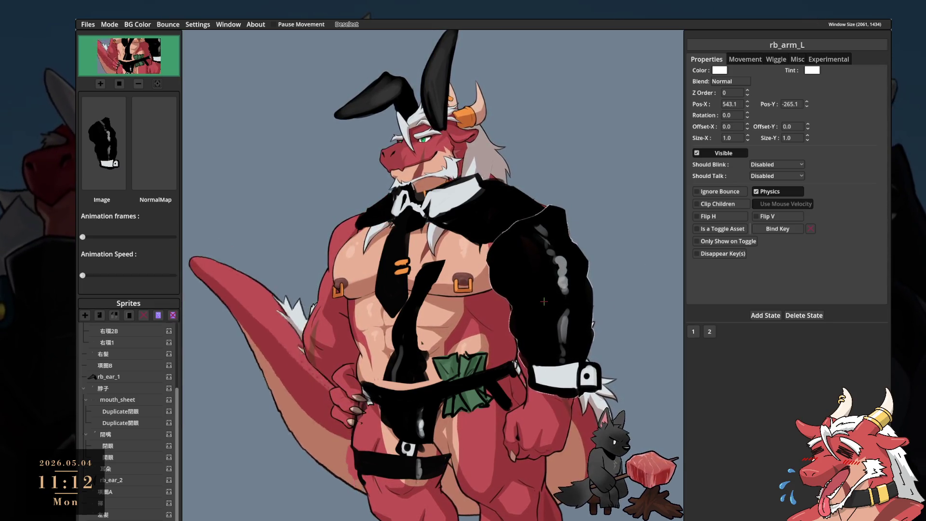
left_click(358, 457)
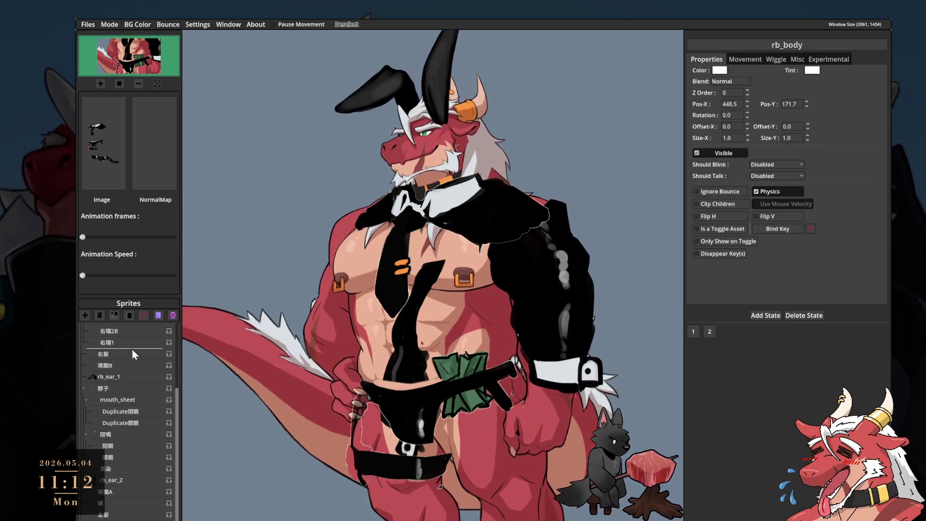
scroll(129, 347, "up", 4)
left_click_drag(117, 456, 114, 347)
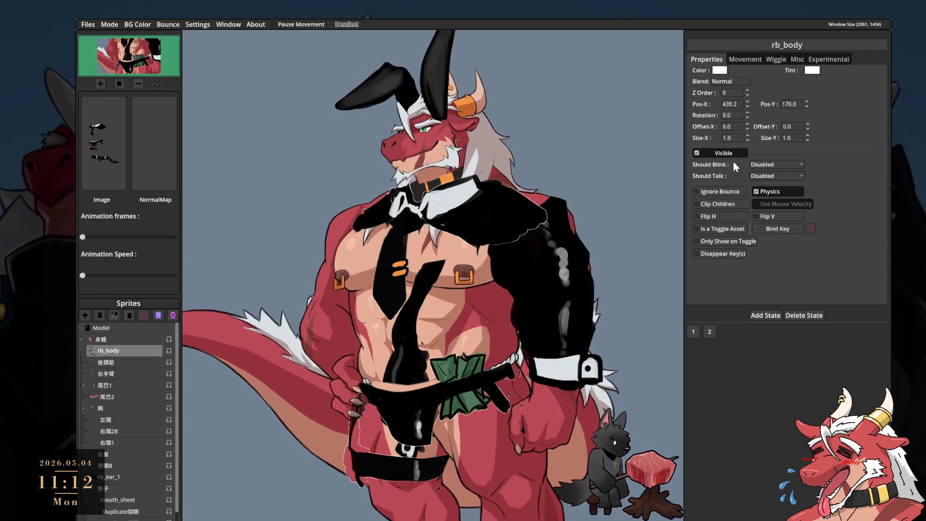
- Set rb_body's Z Order to 0 after comparing it with -1
left_click(730, 93)
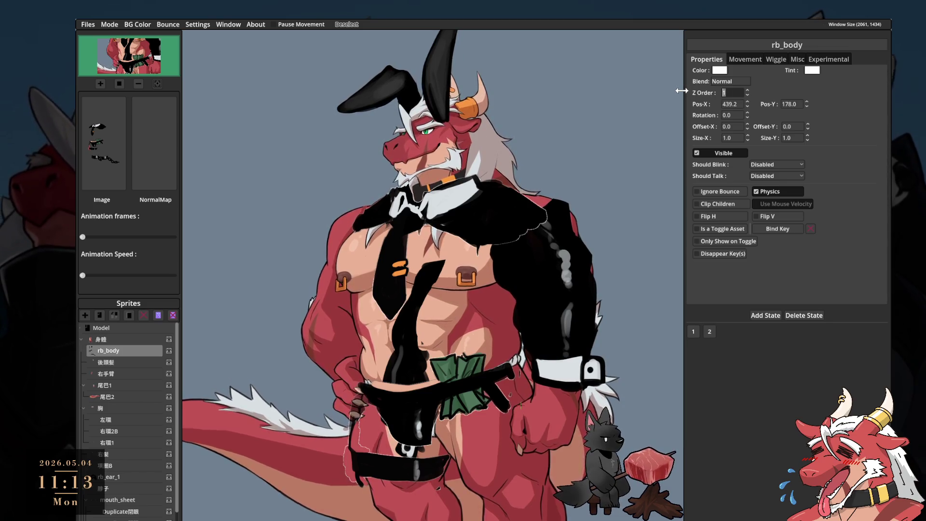
type("0")
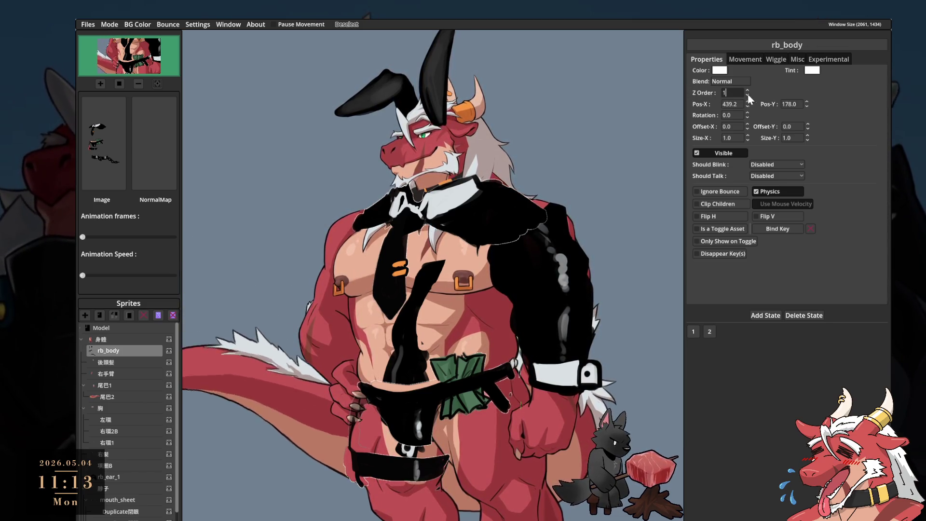
left_click(748, 95)
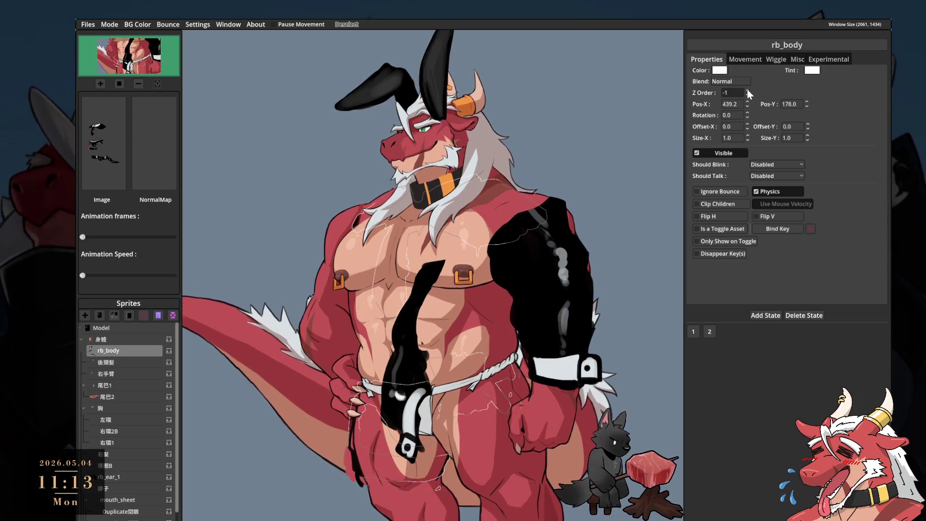
left_click(747, 91)
left_click(748, 95)
left_click(747, 92)
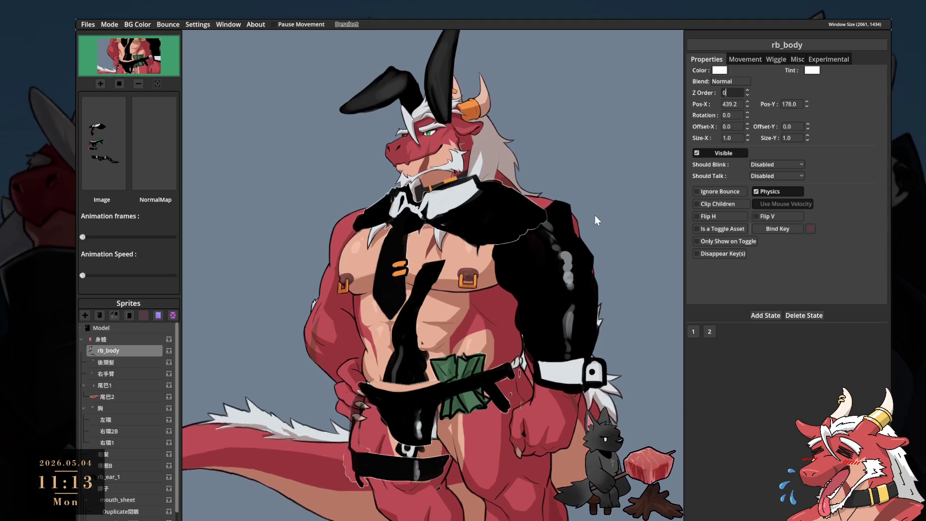
- Move rb_body out from under 身體 and collapse the 身體 group
left_click(111, 351)
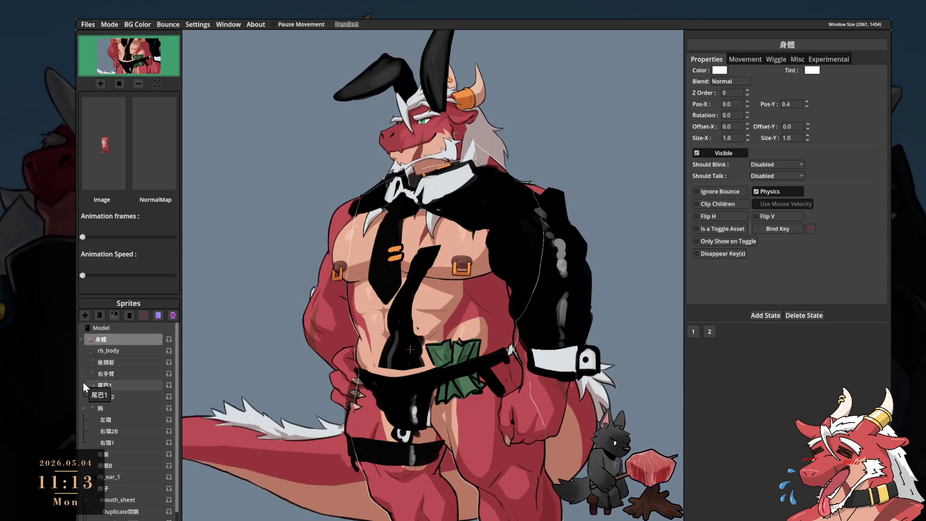
left_click(117, 351)
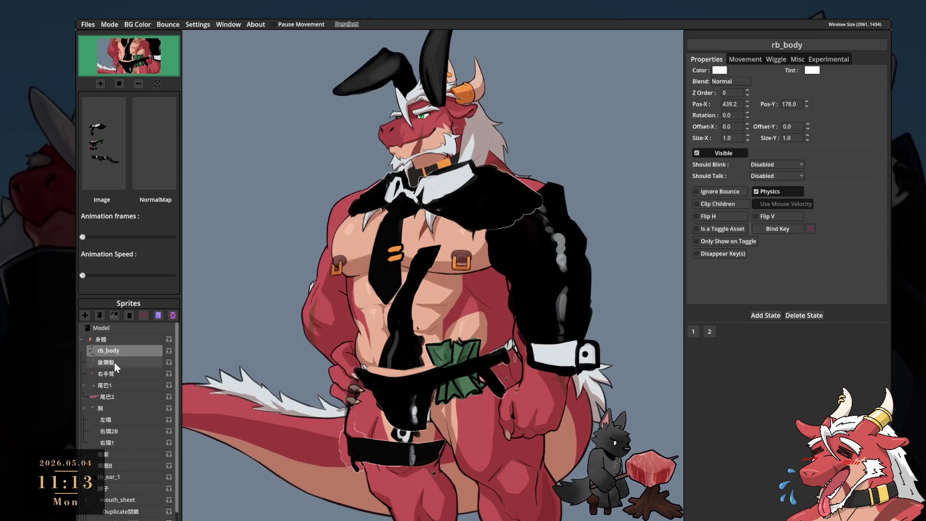
left_click(114, 363)
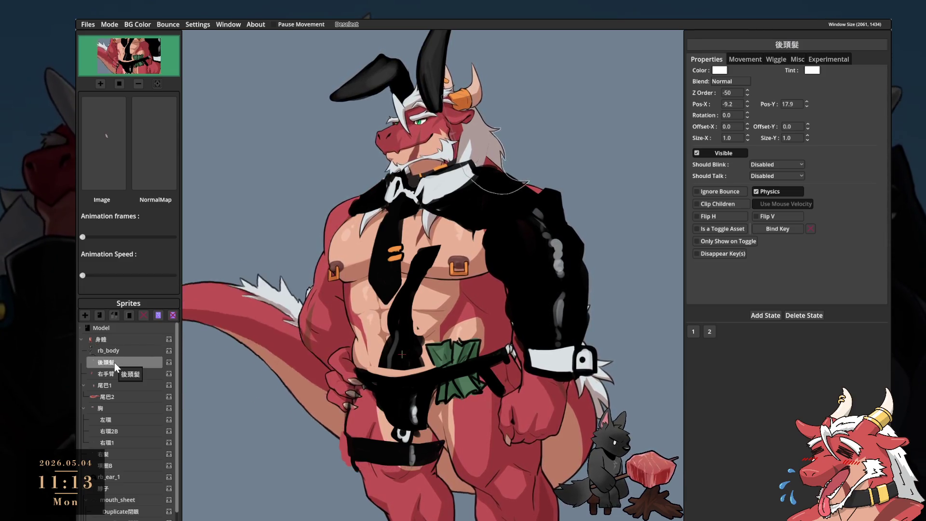
left_click_drag(112, 351, 109, 339)
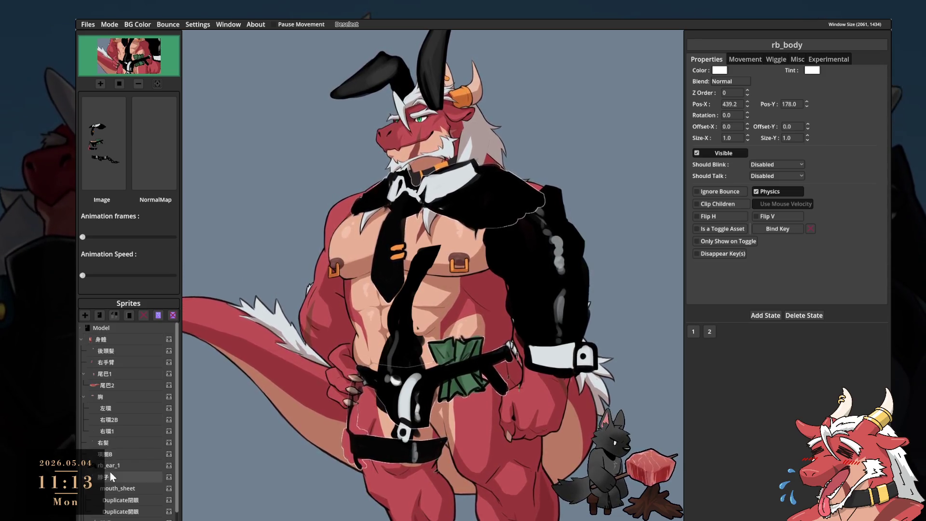
left_click(81, 339)
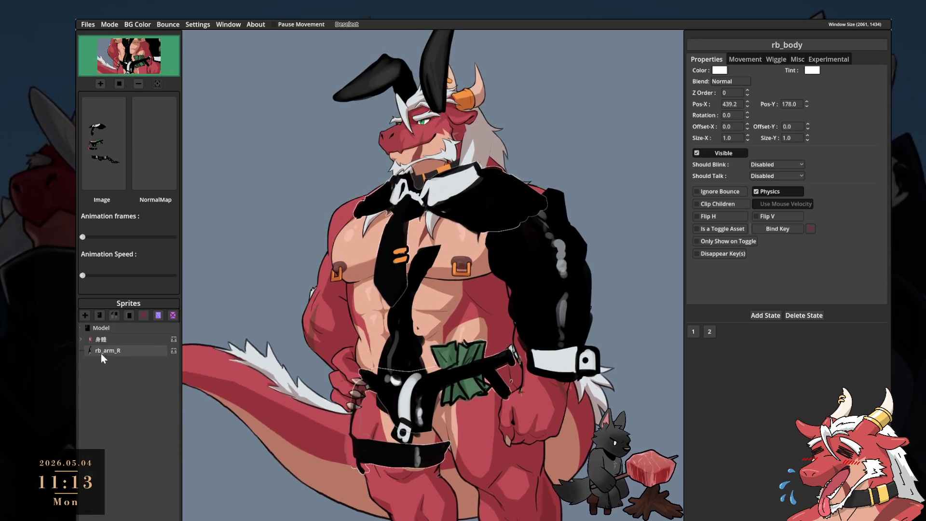
- Place the rb_arm_R sleeve over the arm, set Photoshop's brush to 15 px, and expand 身體
left_click(115, 352)
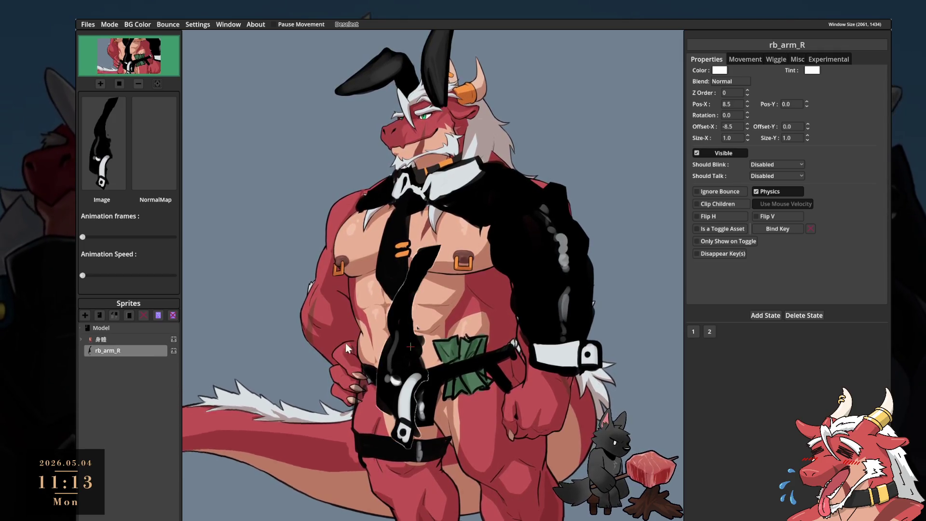
mouse_move(401, 349)
left_mouse_down()
mouse_move(321, 302)
mouse_move(319, 290)
left_mouse_up()
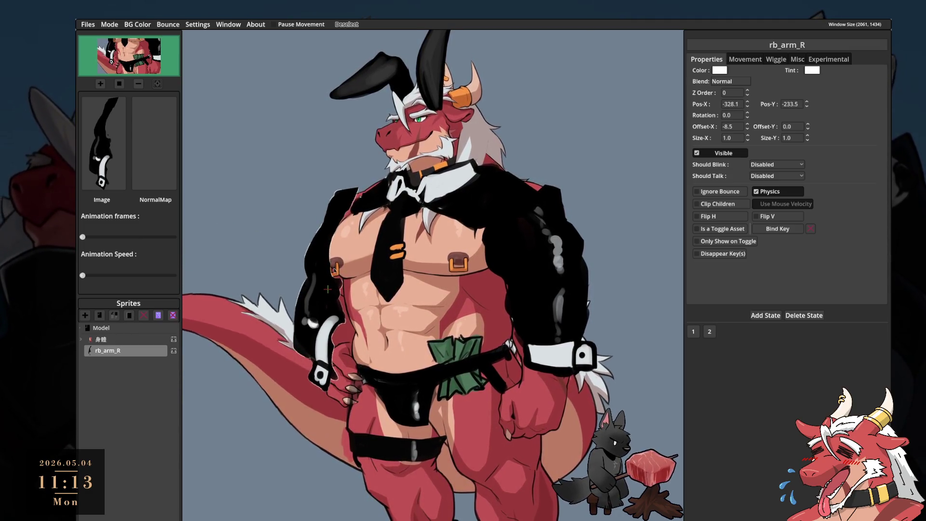
key("alt+Tab")
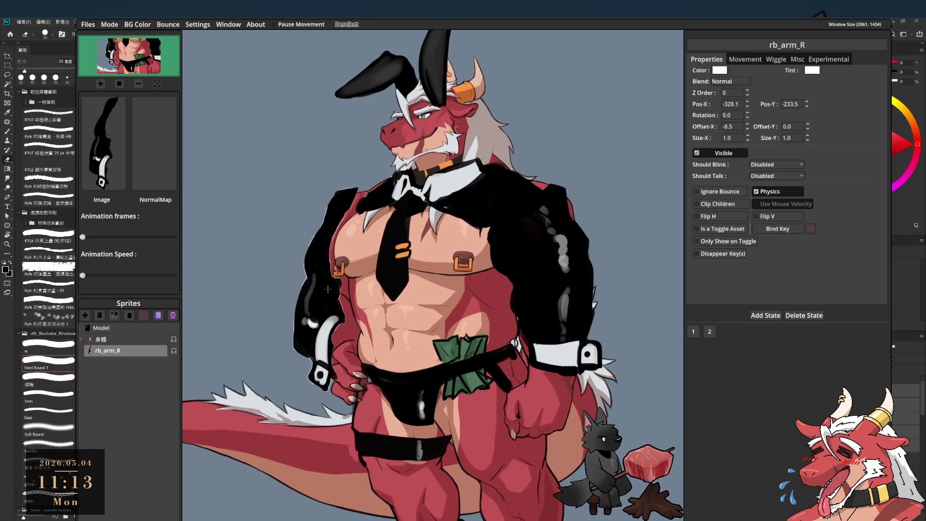
key("b")
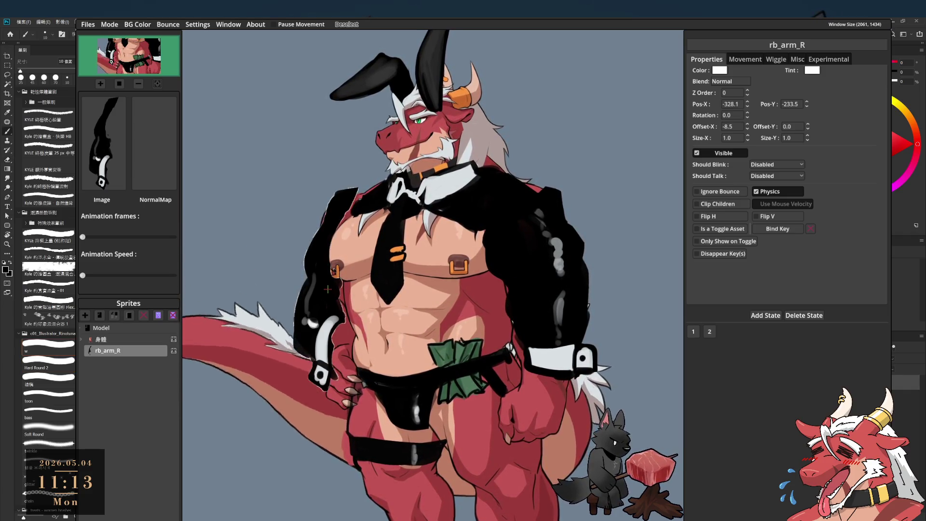
key("bracketright")
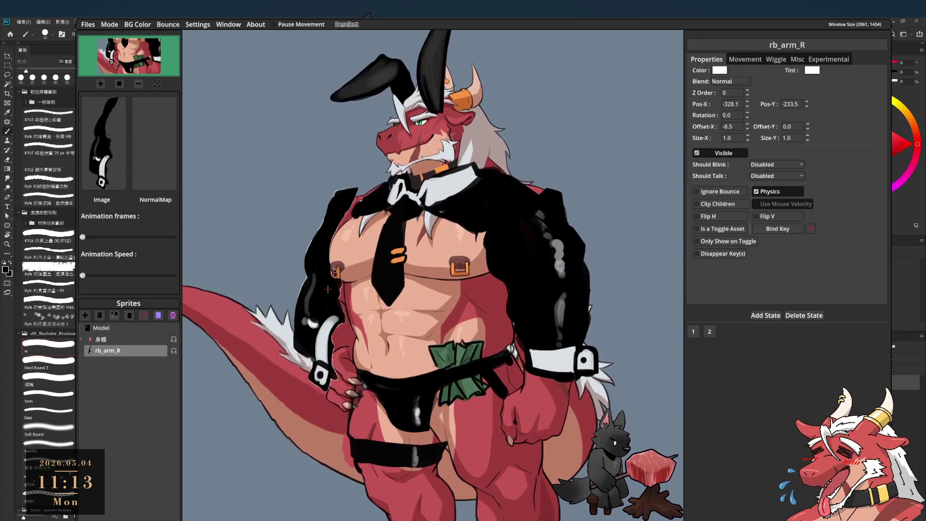
left_click(893, 19)
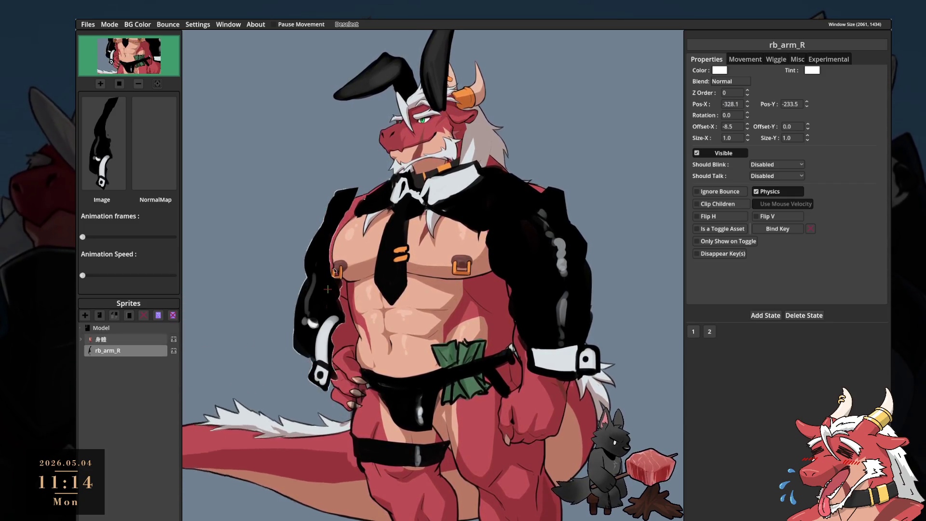
left_click(80, 340)
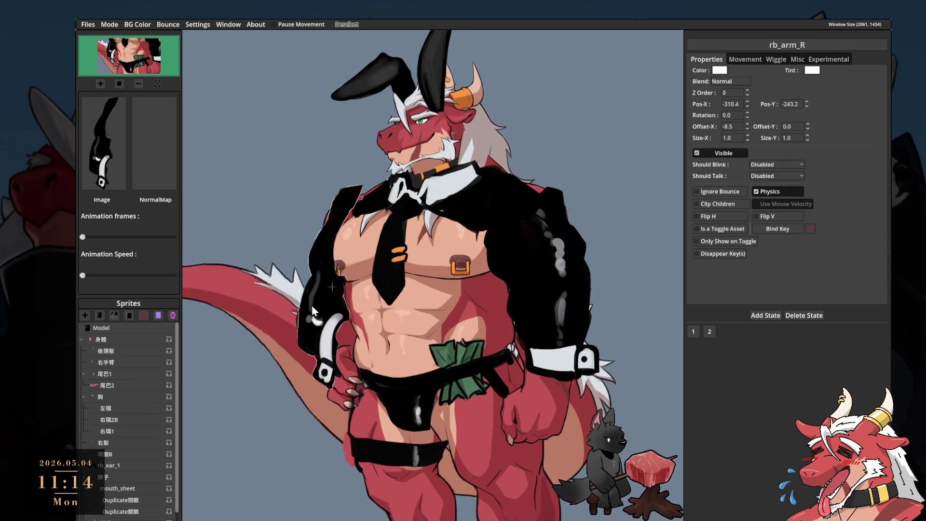
- Widen the rb_arm_R sleeve to 1.2 scale
scroll(128, 420, "down", 4)
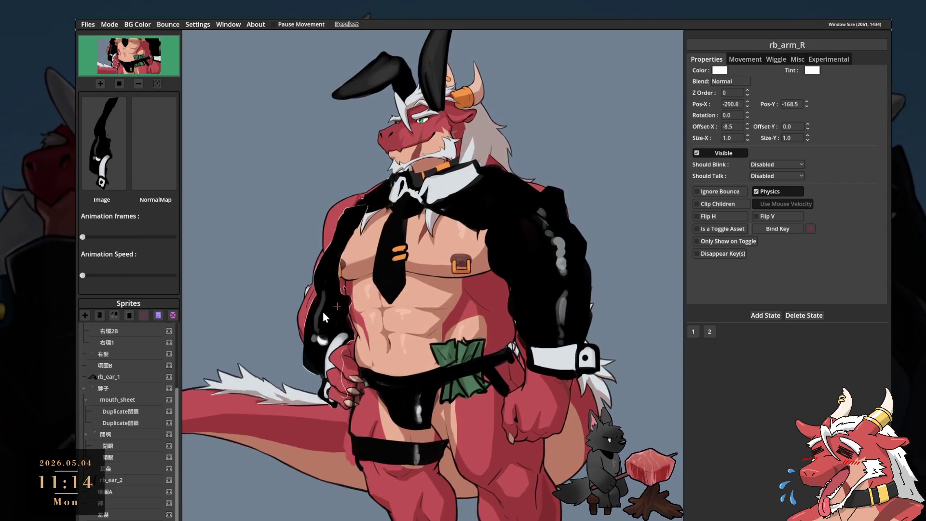
scroll(333, 321, "up", 2)
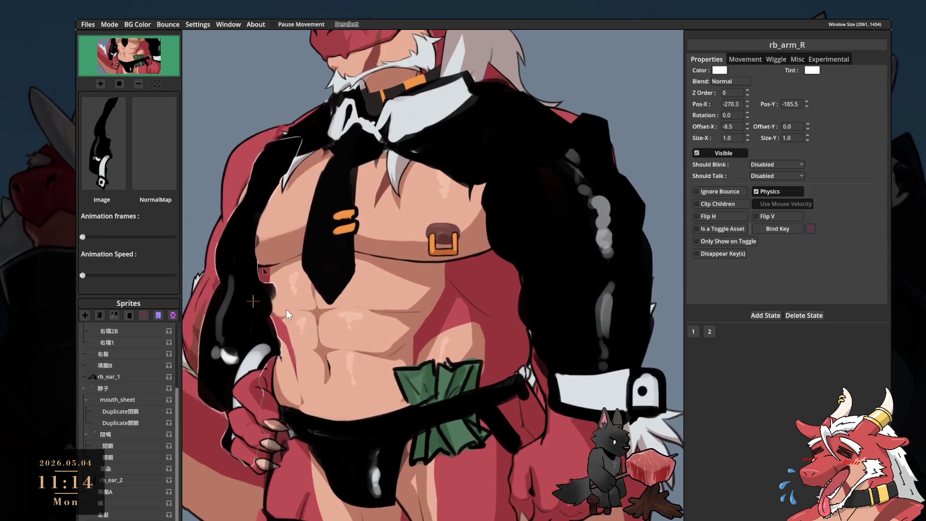
scroll(288, 309, "up", 3)
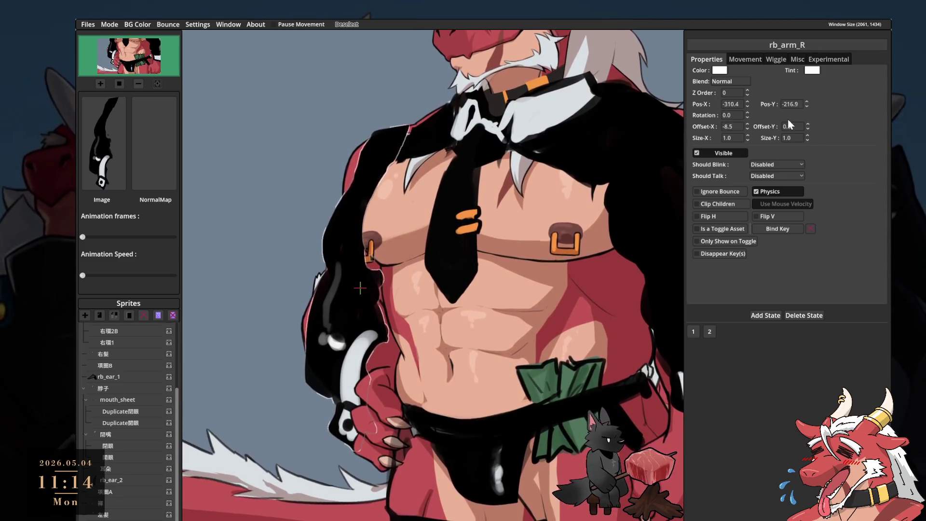
left_click(748, 135)
left_click(748, 136)
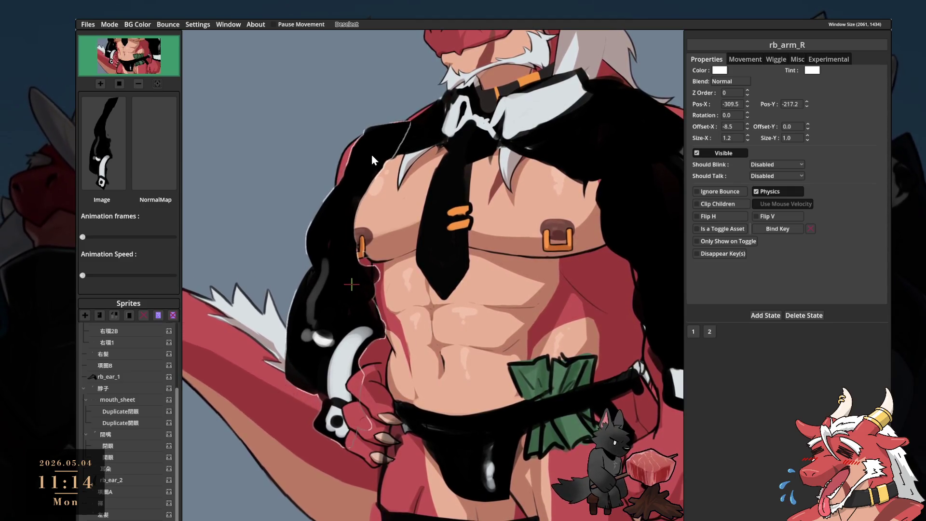
- Set Photoshop's eraser to 25 px, then nudge rb_arm_R into place with Z Order -1
key("alt+Tab")
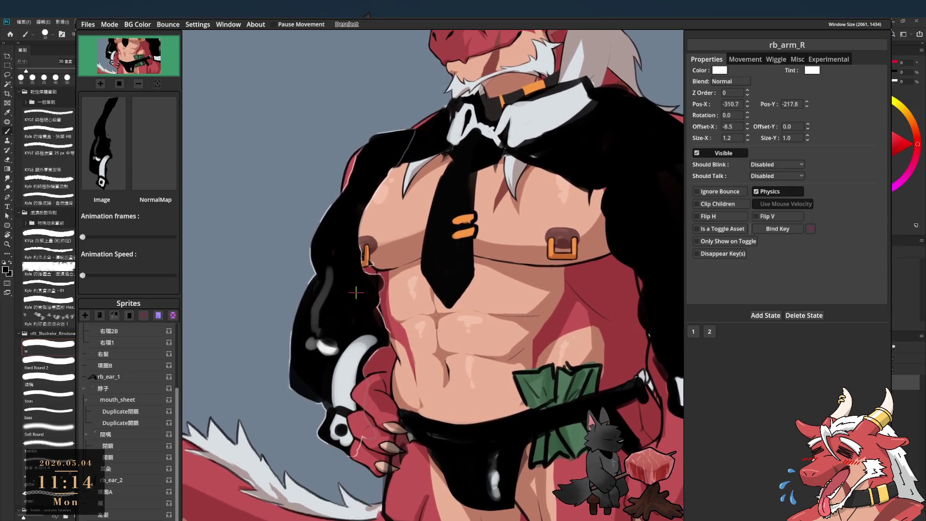
key("b")
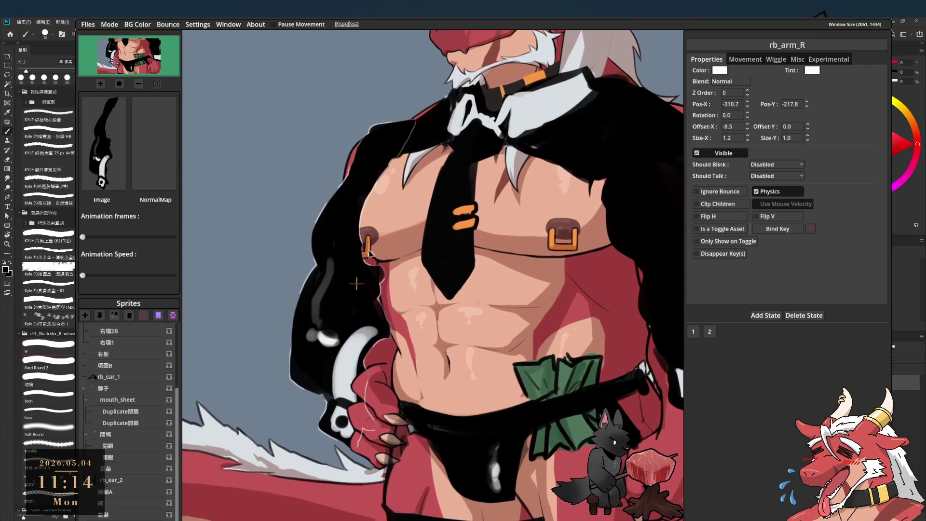
key("bracketleft")
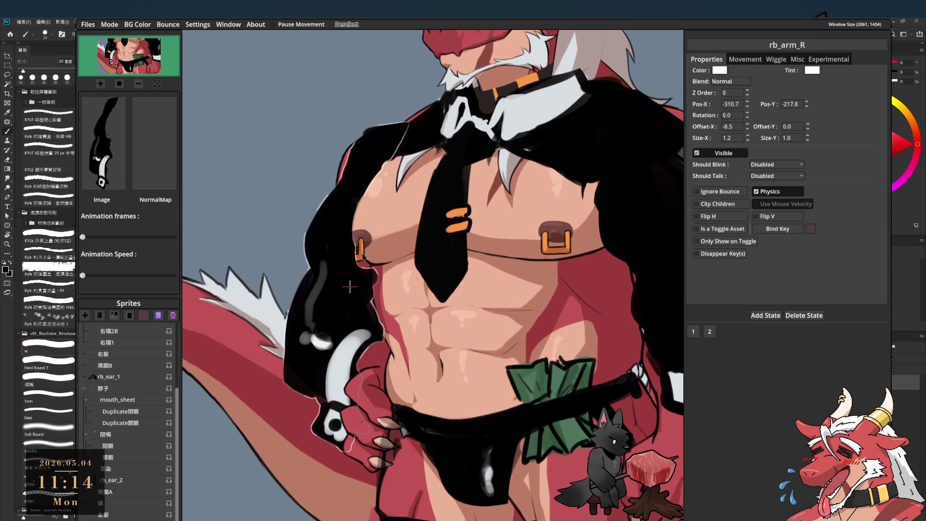
key("e")
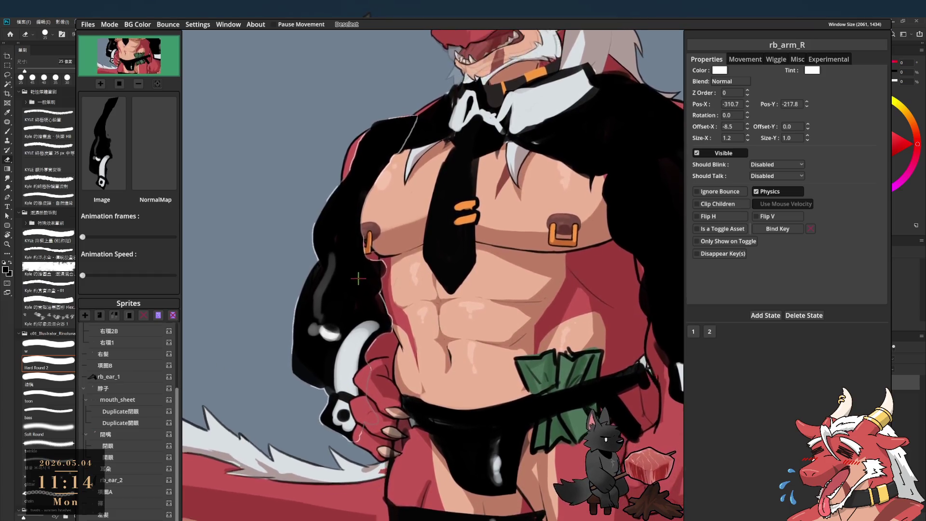
key("super+d")
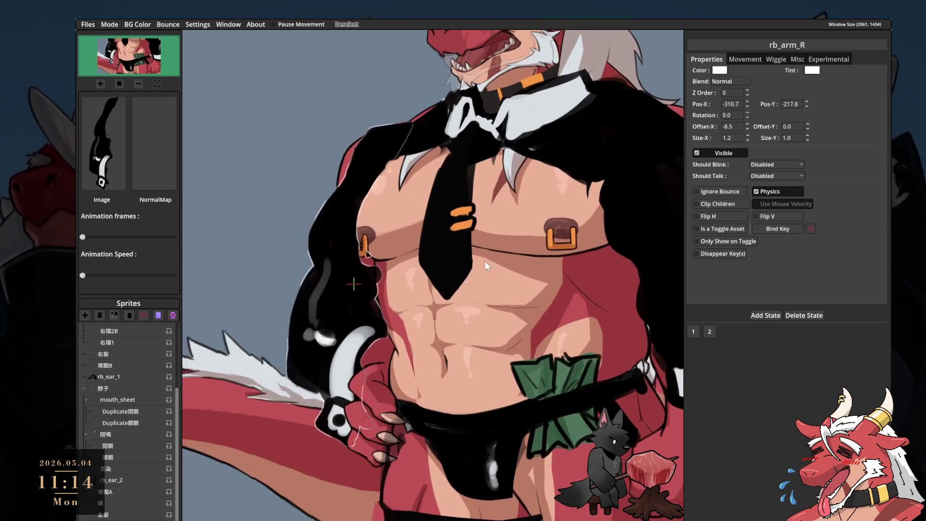
left_click_drag(342, 230, 337, 227)
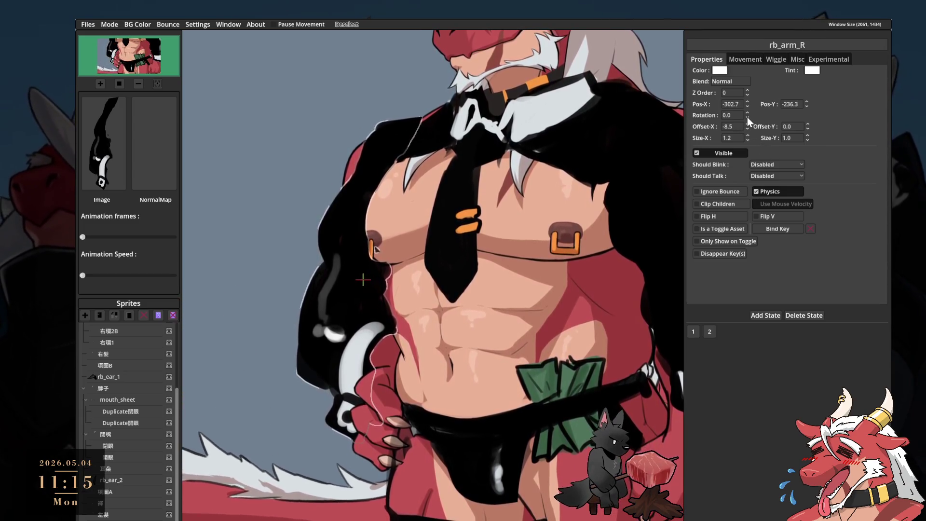
left_click(747, 95)
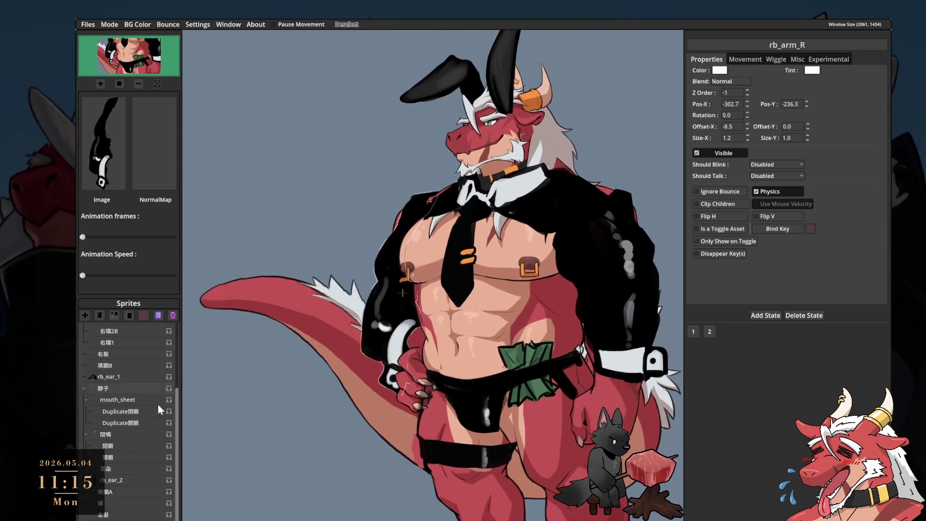
- Pick Duplicate開眼 and rb_arm_L, then select the rb_ear_1 bunny ear sprite
left_click(120, 422)
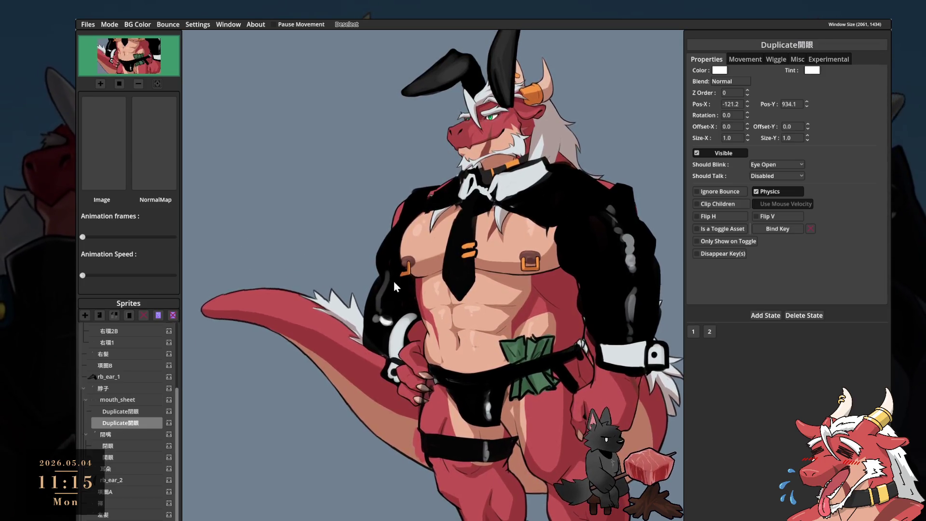
scroll(120, 375, "up", 3)
scroll(114, 423, "down", 3)
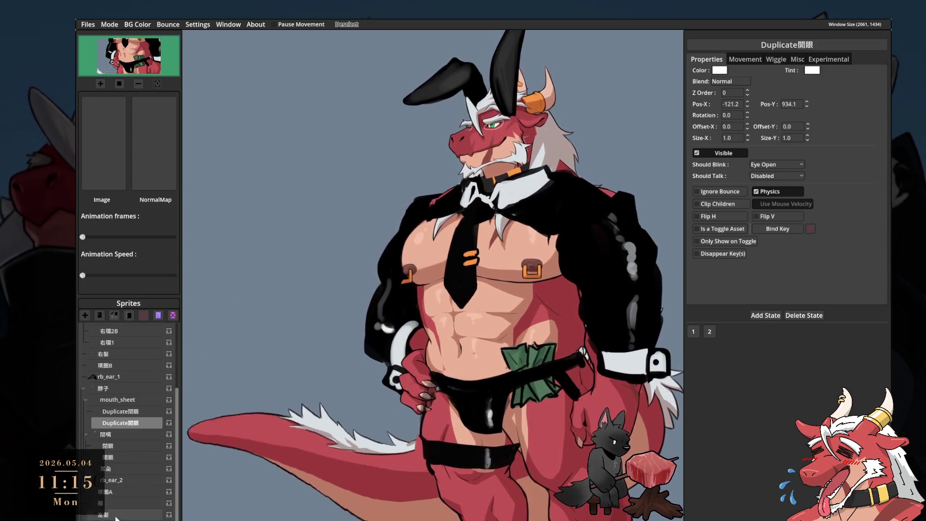
left_click(614, 287)
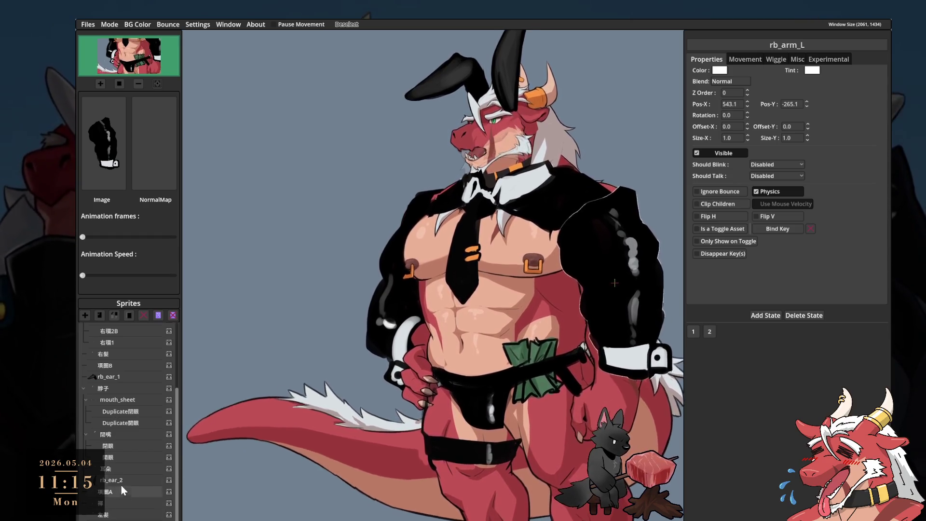
scroll(119, 377, "up", 3)
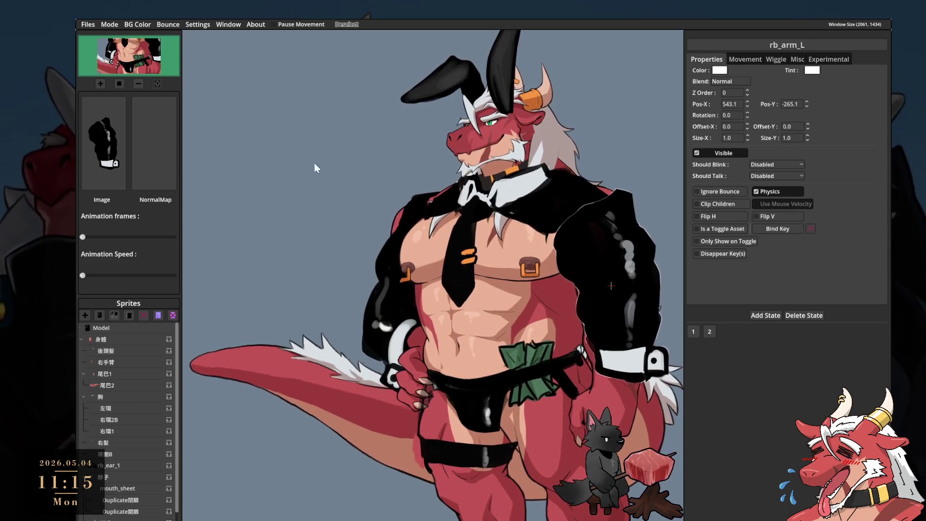
left_click(123, 465)
scroll(516, 145, "up", 3)
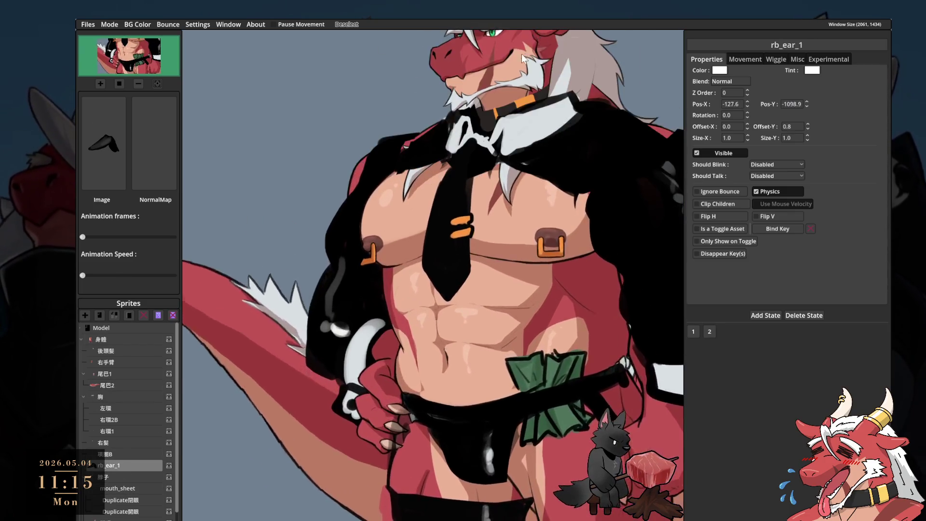
- Zoom on the head and shift rb_ear_1's Pos-Y and pivot offset toward its base
left_click_drag(523, 51, 448, 298)
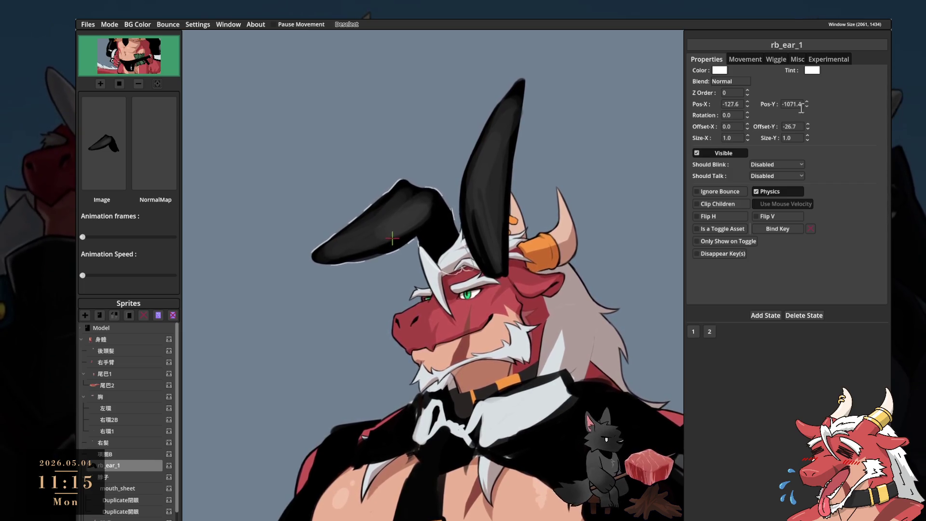
left_click_drag(807, 104, 808, 144)
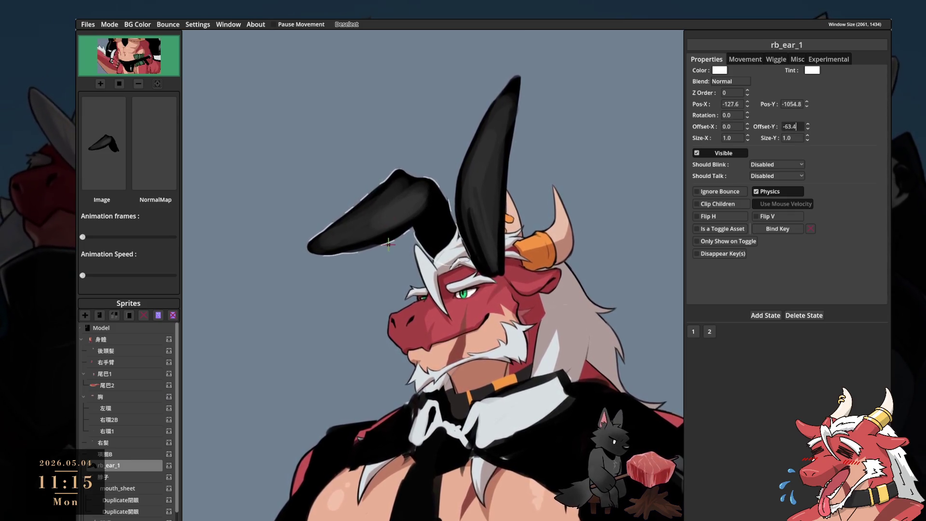
left_click_drag(747, 126, 747, 164)
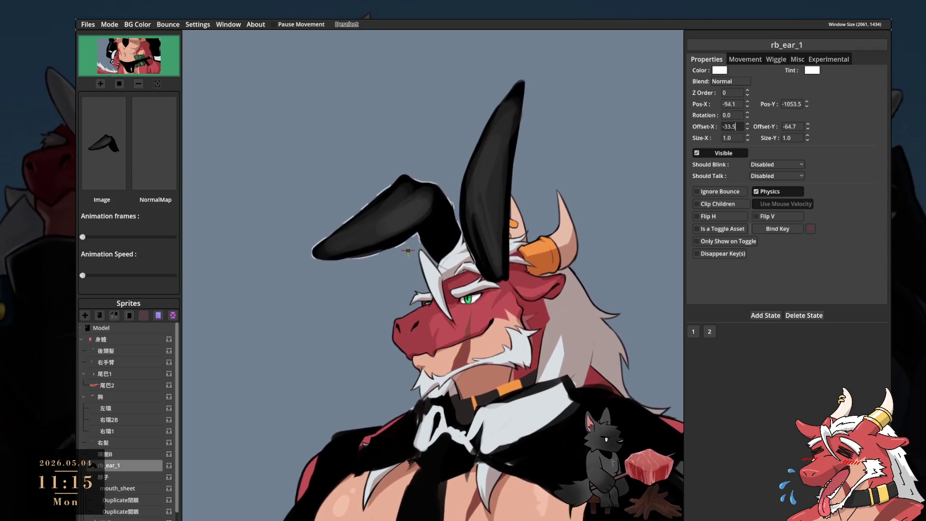
left_click_drag(746, 122, 797, 94)
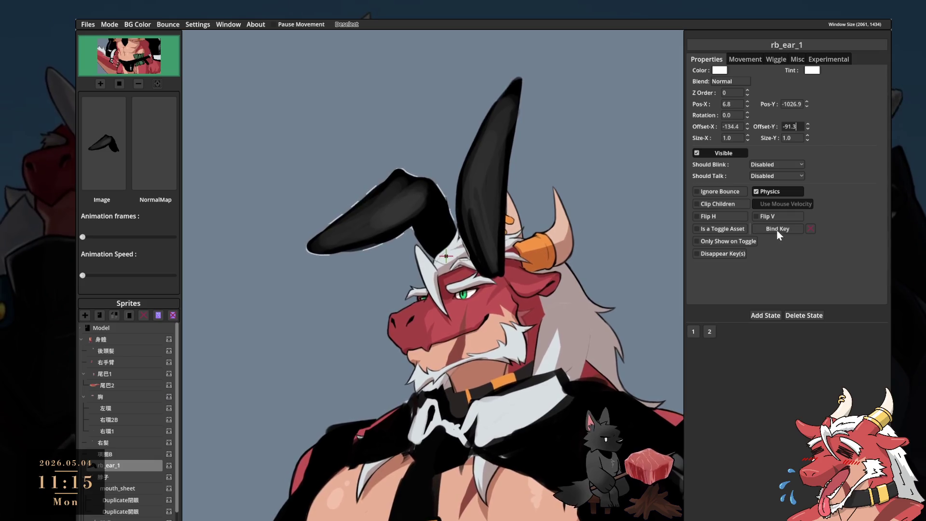
- Set rb_ear_1's Movement Rot-Degree to 1
left_click(754, 57)
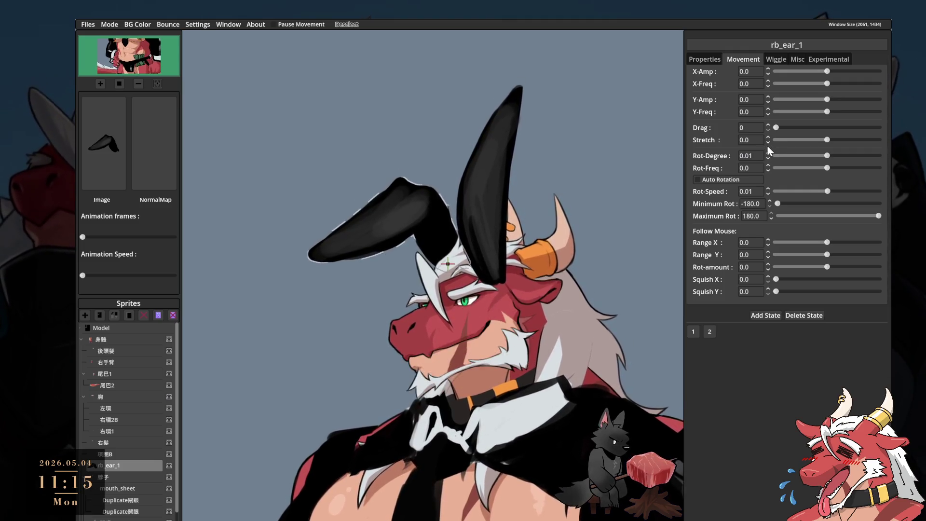
type("0")
left_click(834, 155)
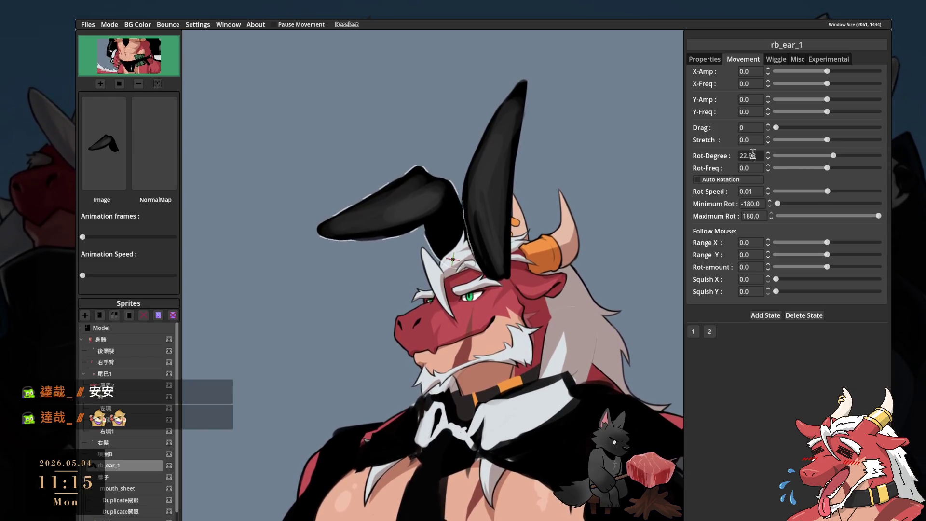
type("1")
key("Return")
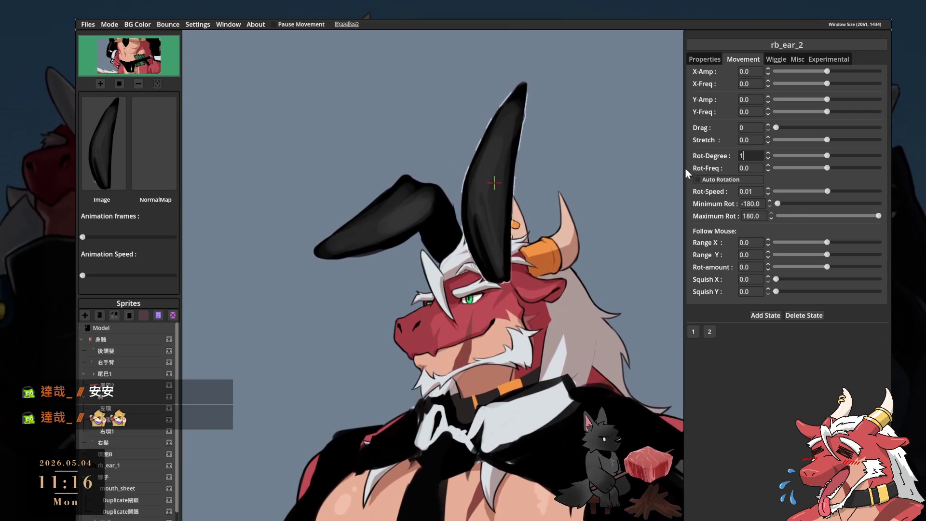
- Move rb_ear_2's pivot down to the ear's base and set its drag to 1
left_click(717, 60)
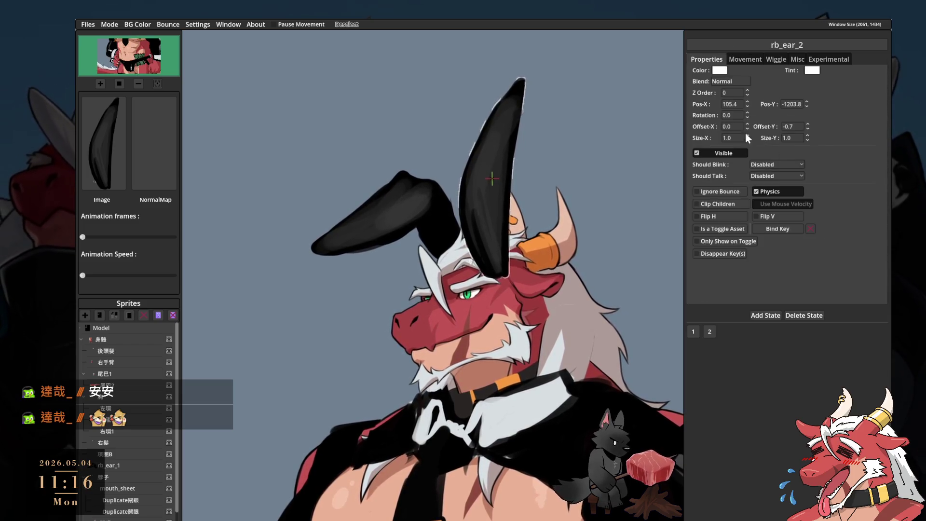
left_click_drag(487, 185, 487, 275)
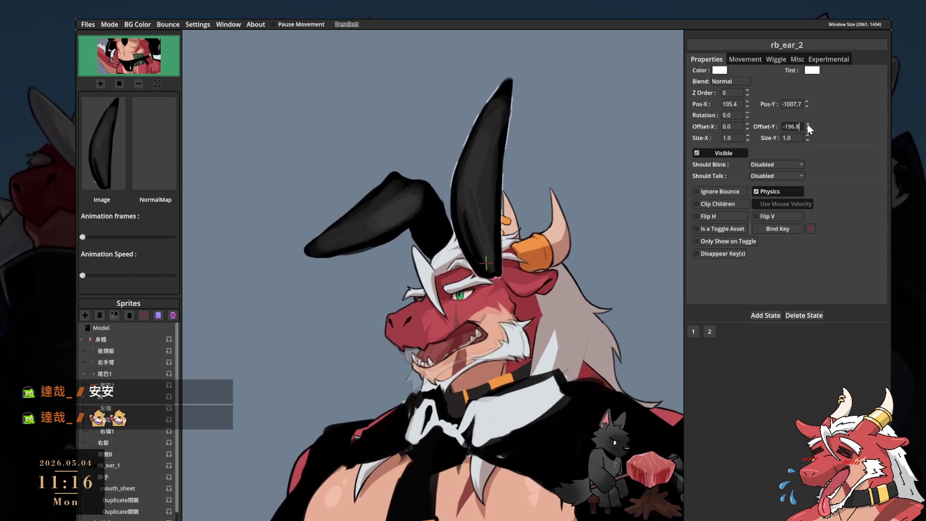
left_click(748, 60)
type("2")
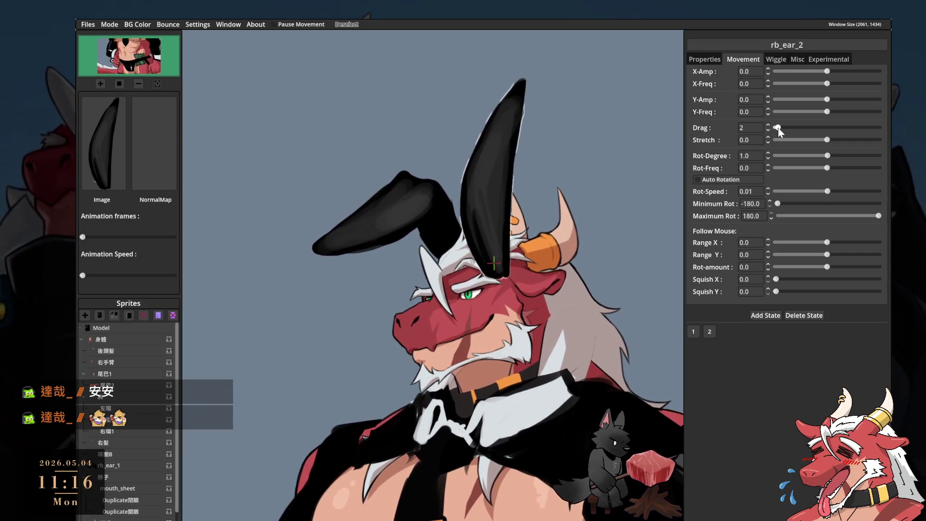
left_click_drag(778, 129, 776, 128)
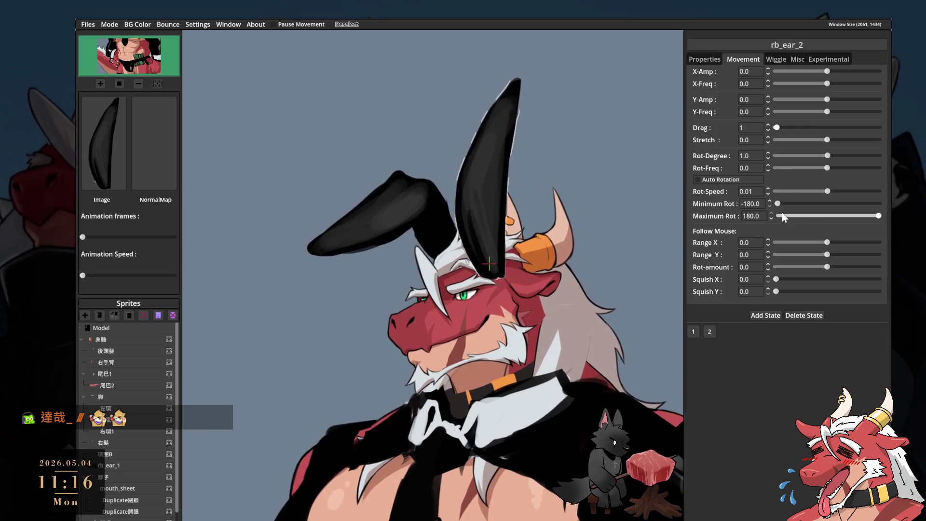
- Give rb_ear_2 a 1.0-degree swing at a rotation frequency of 0.02
left_click(834, 169)
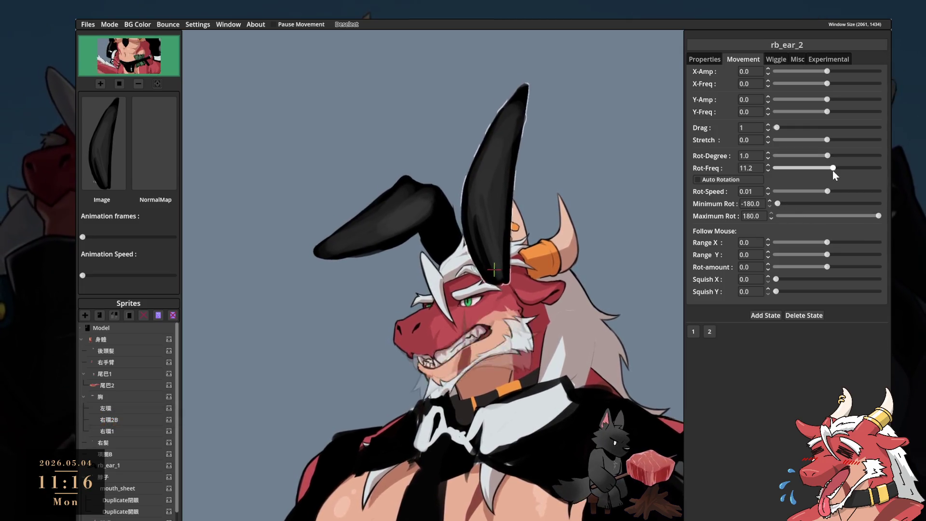
type("0")
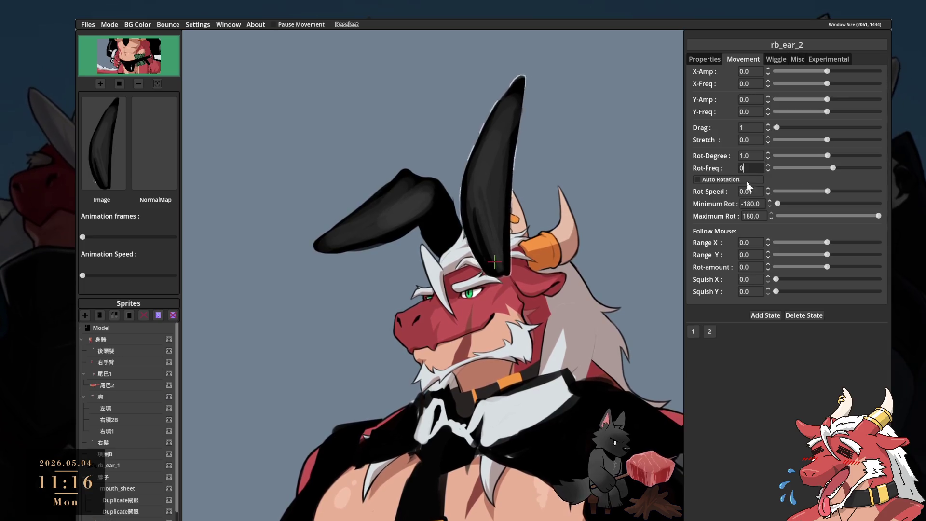
key("Return")
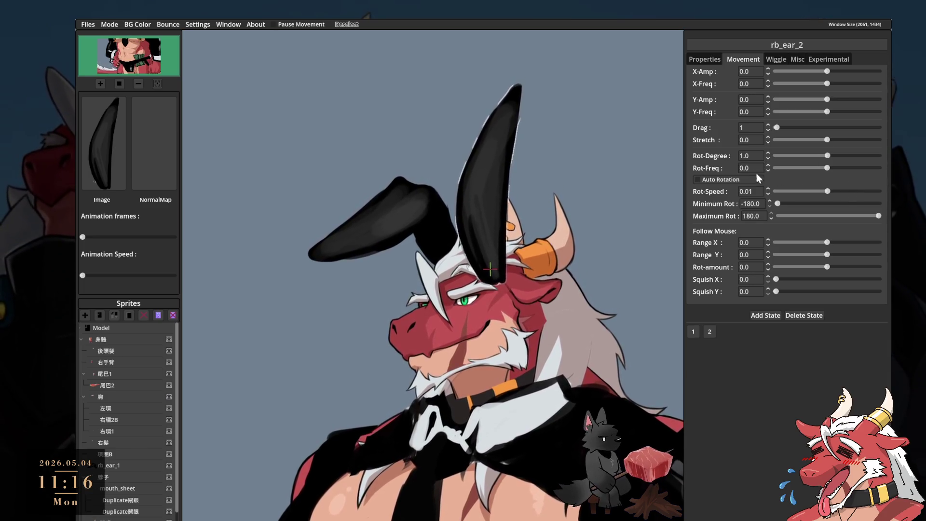
left_click(767, 165)
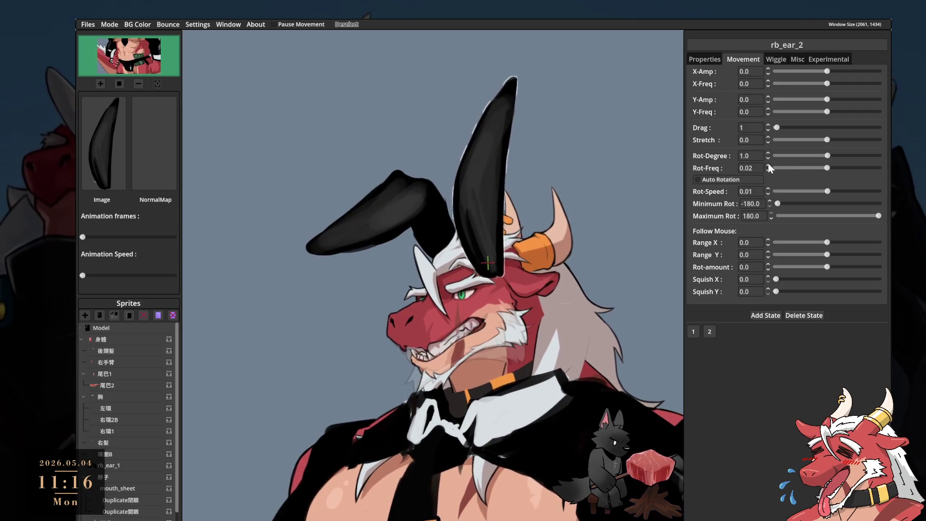
left_click(144, 454)
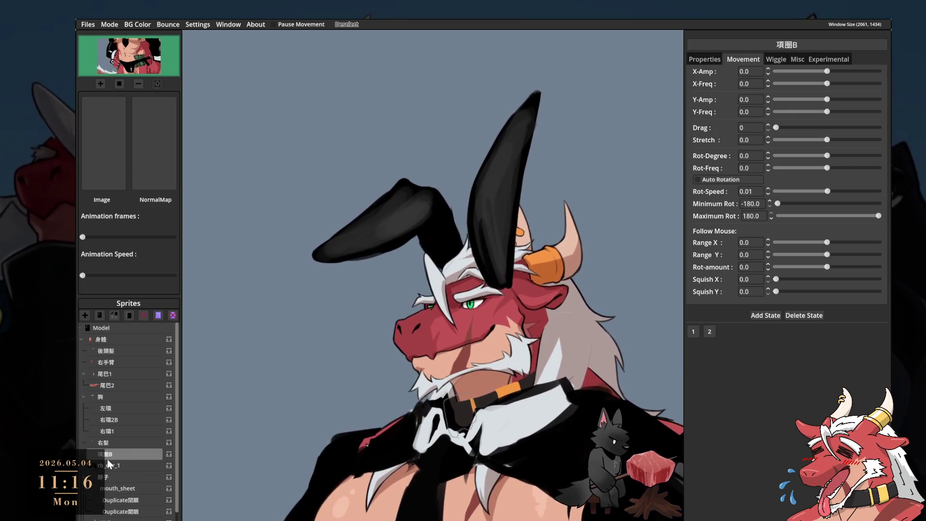
- Set 項圈B's rotation frequency to -0.02 and bring the 右髮 hair sprite one layer forward
left_click(768, 170)
left_click(768, 170)
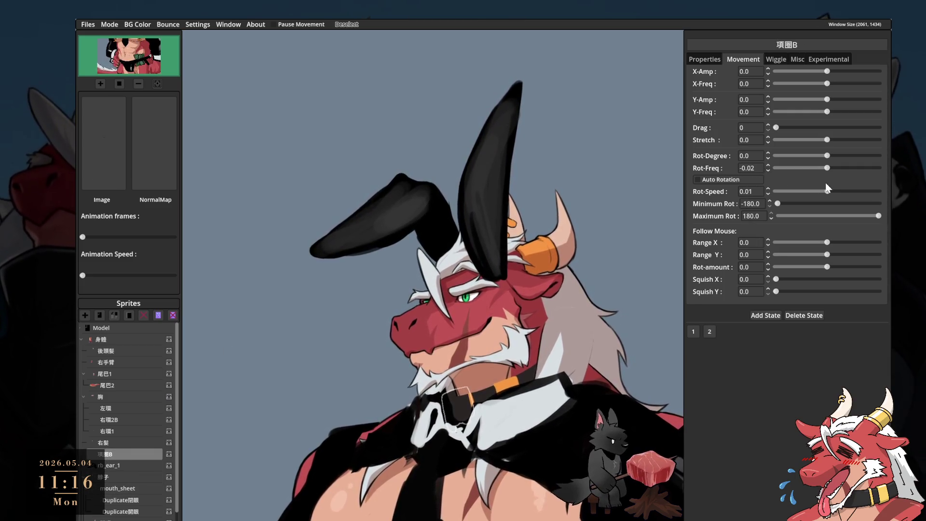
scroll(480, 282, "down", 3)
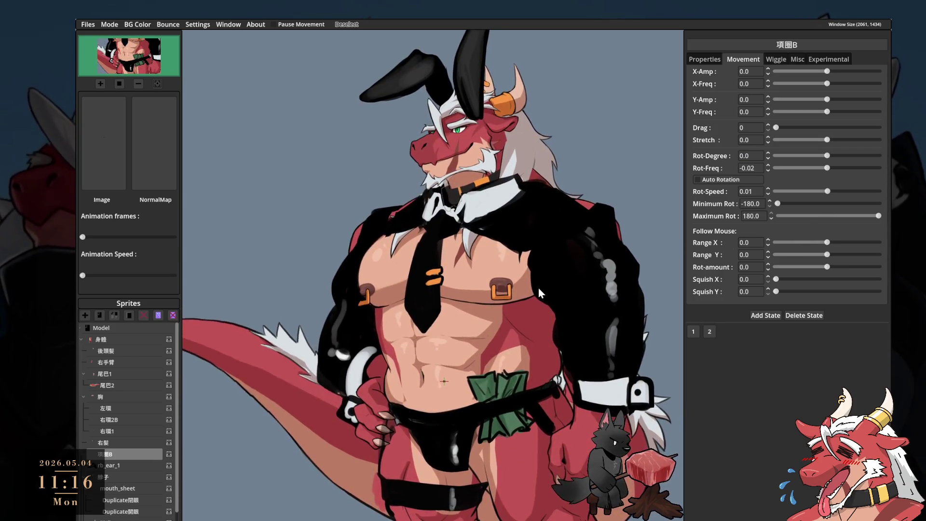
left_click(109, 442)
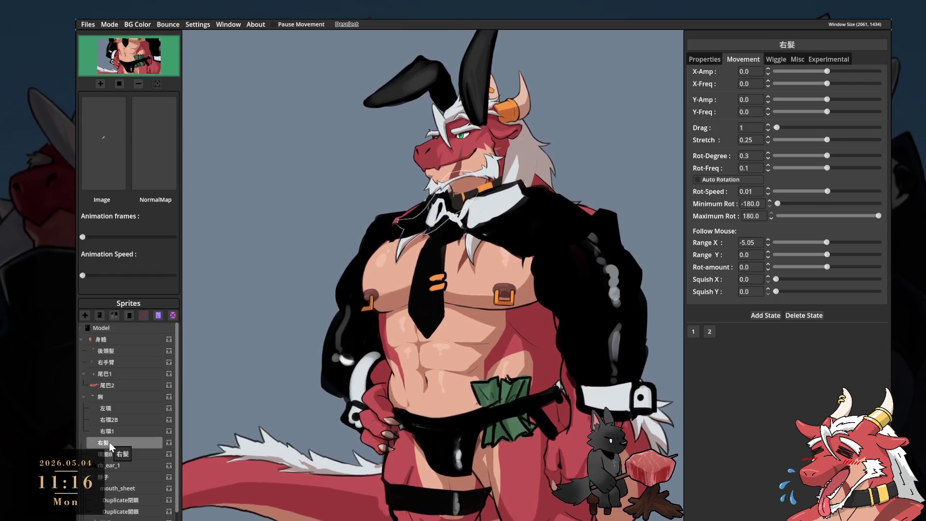
left_click(691, 60)
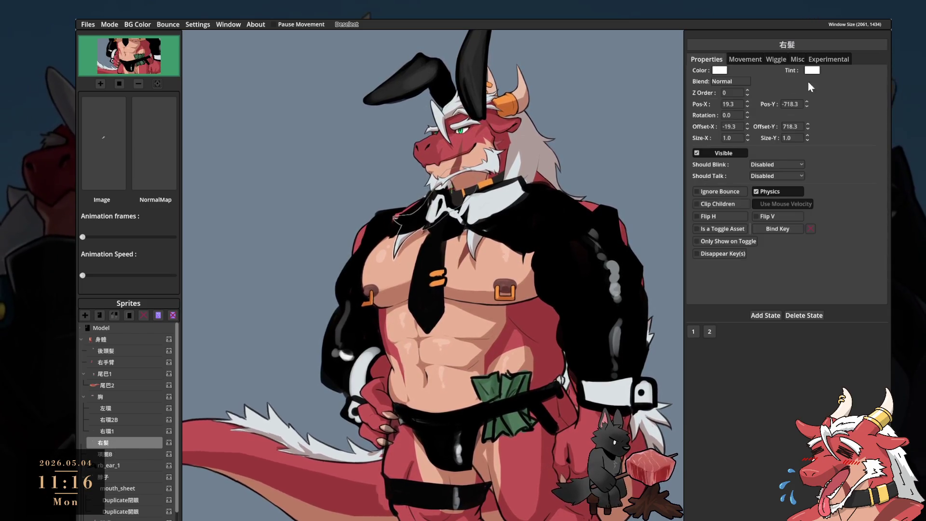
left_click(747, 90)
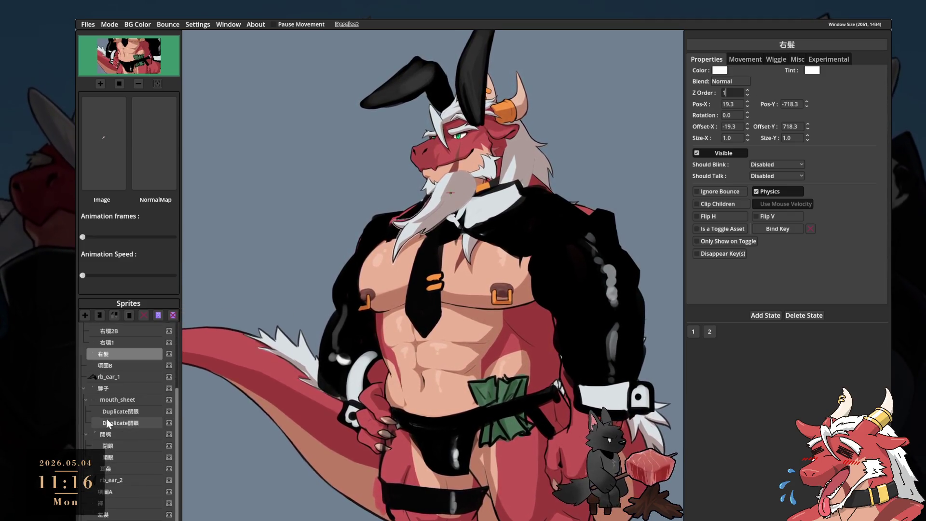
- Inspect the 胸, 右手臂, 左環, 後頭髮, 脖子 and 右環1 sprites' properties one by one
scroll(118, 386, "down", 2)
left_click(116, 371)
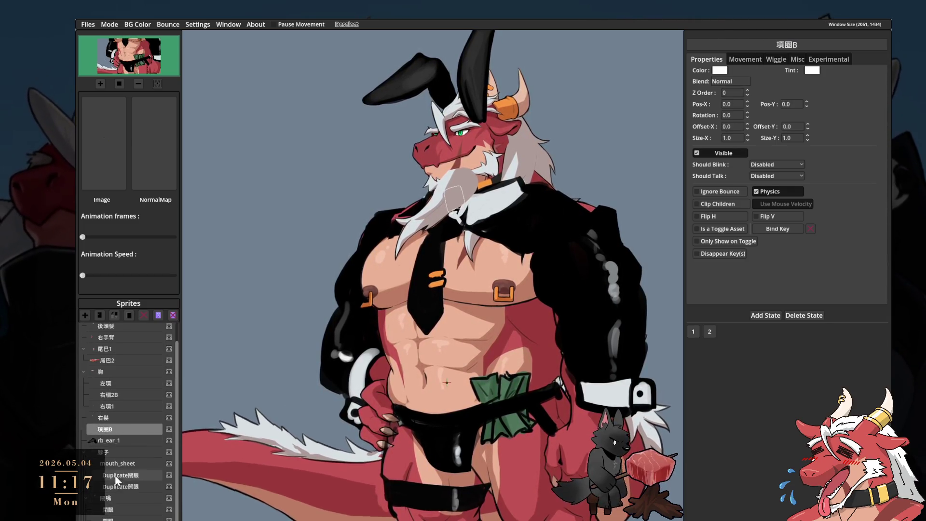
left_click(109, 430)
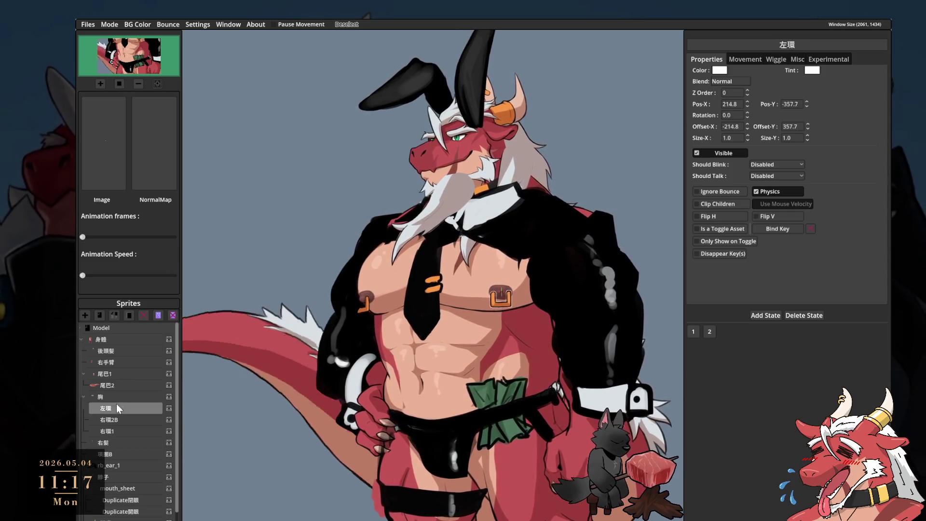
left_click(116, 362)
left_click(118, 349)
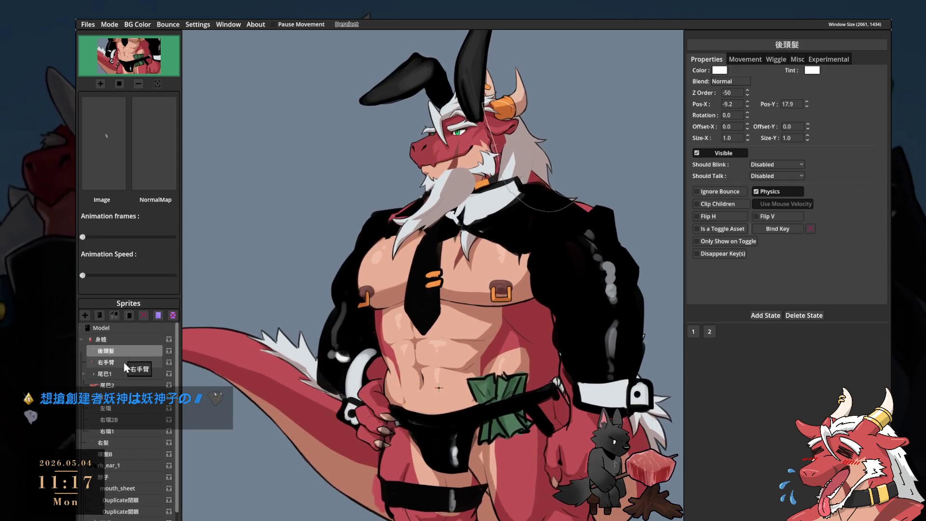
scroll(124, 449, "down", 3)
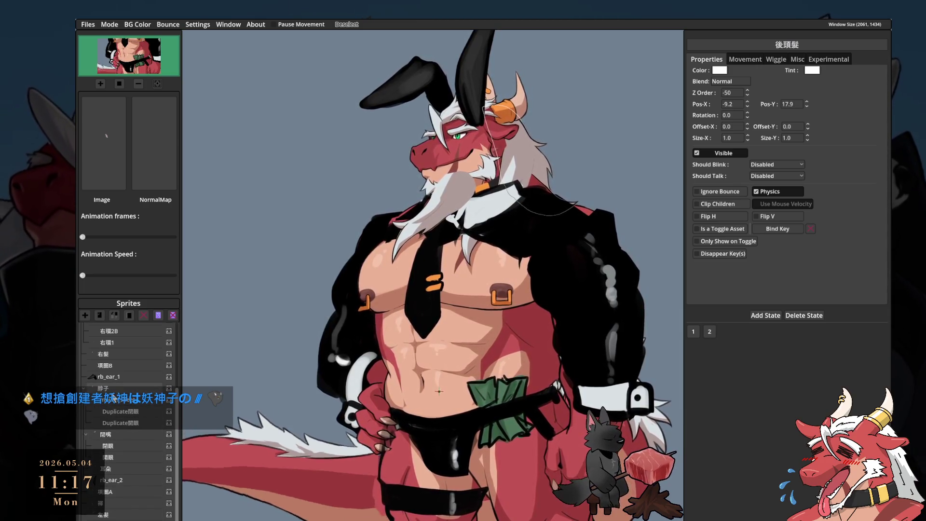
scroll(115, 463, "up", 3)
left_click(114, 476)
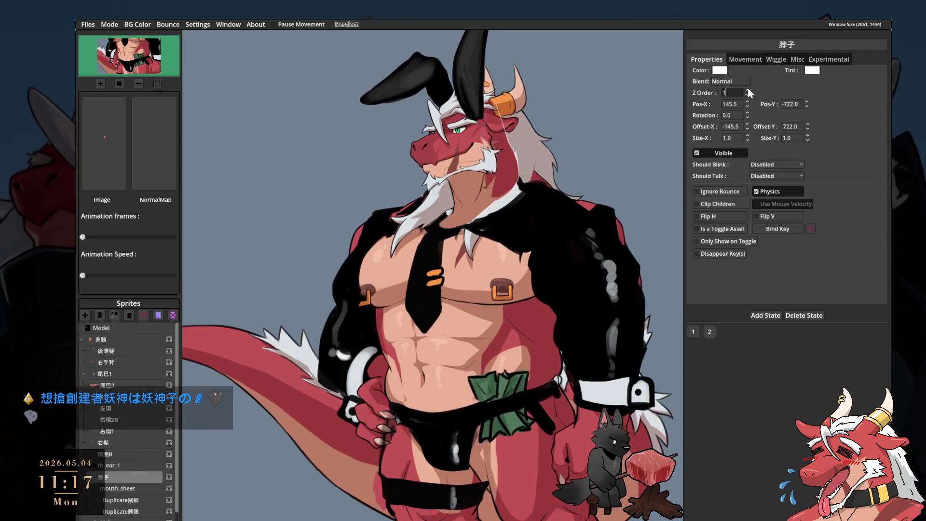
left_click(117, 430)
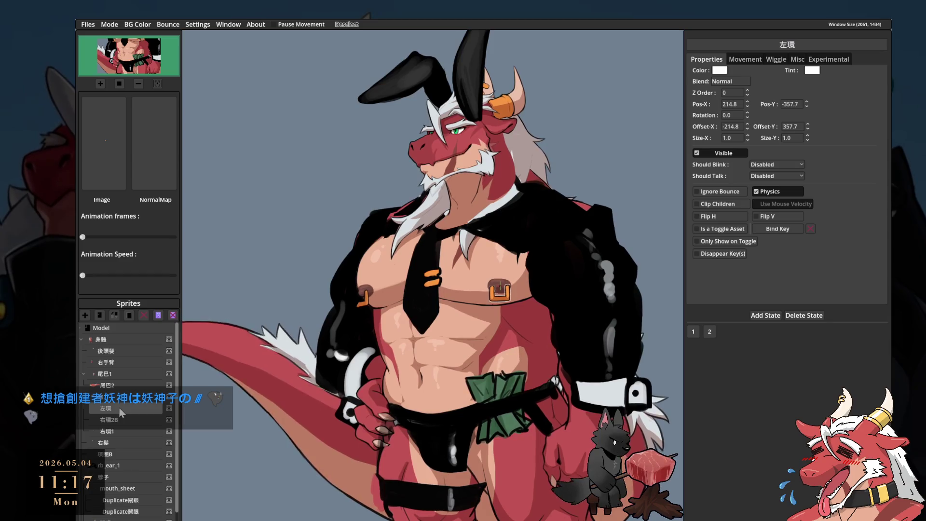
left_click(122, 401)
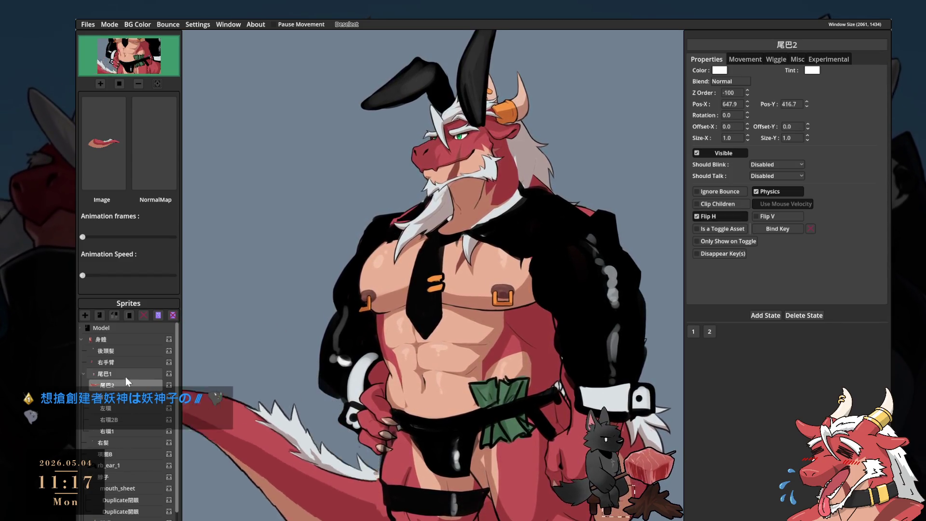
left_click(127, 364)
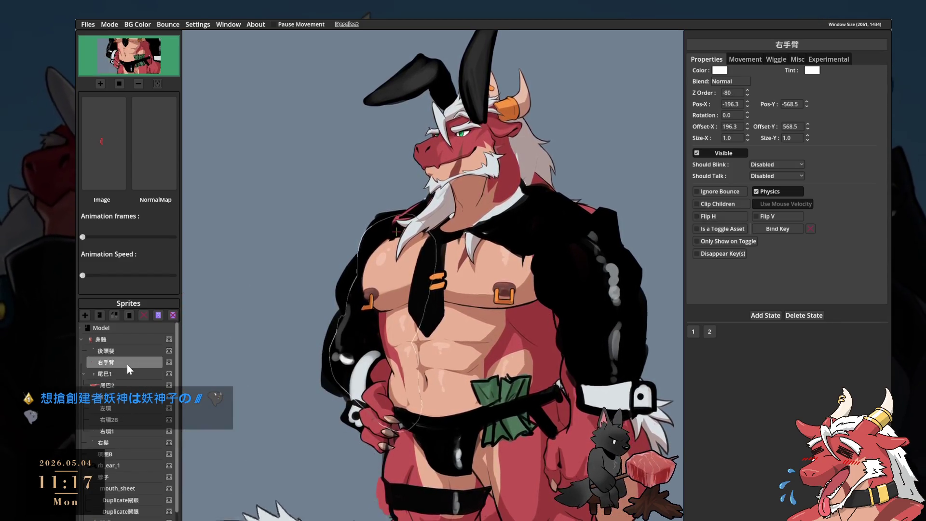
left_click(131, 351)
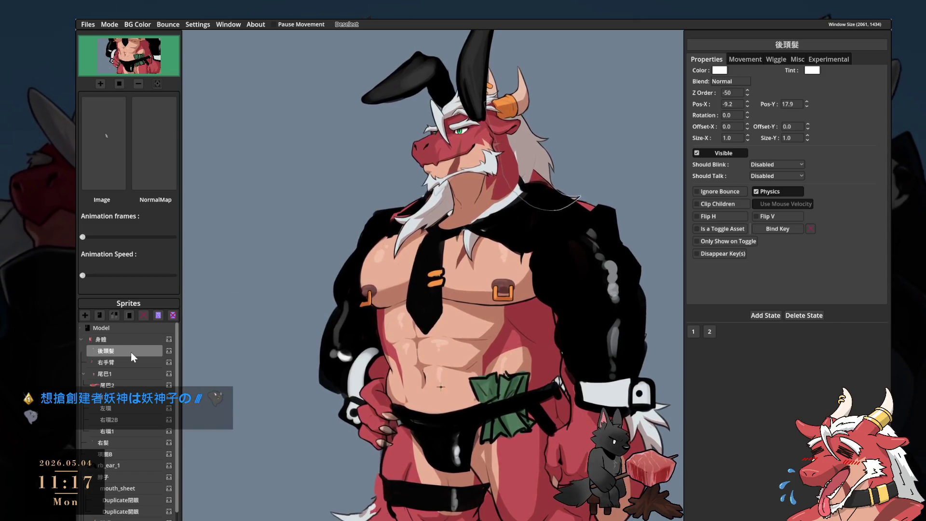
- Select the 項圈A collar sprite and get it drawing on the neck
scroll(131, 357, "down", 3)
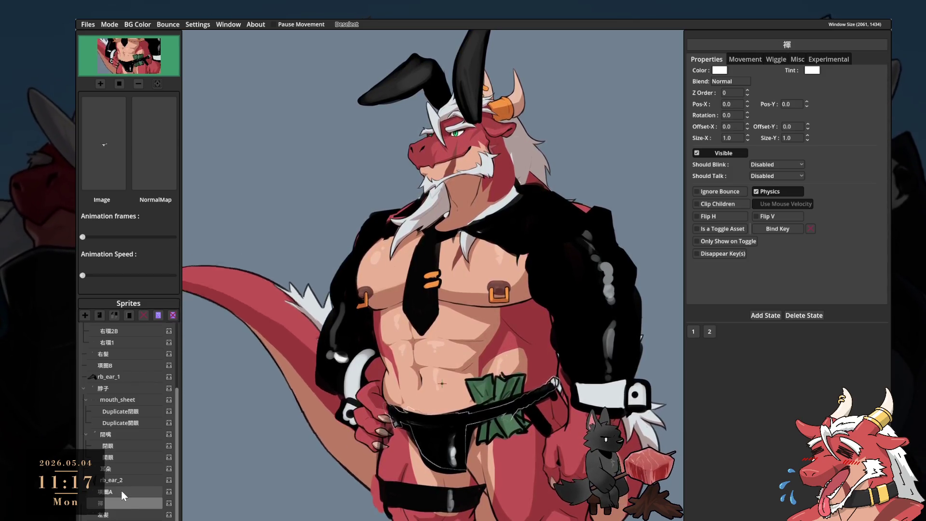
left_click(121, 491)
left_click(128, 479)
left_click(124, 490)
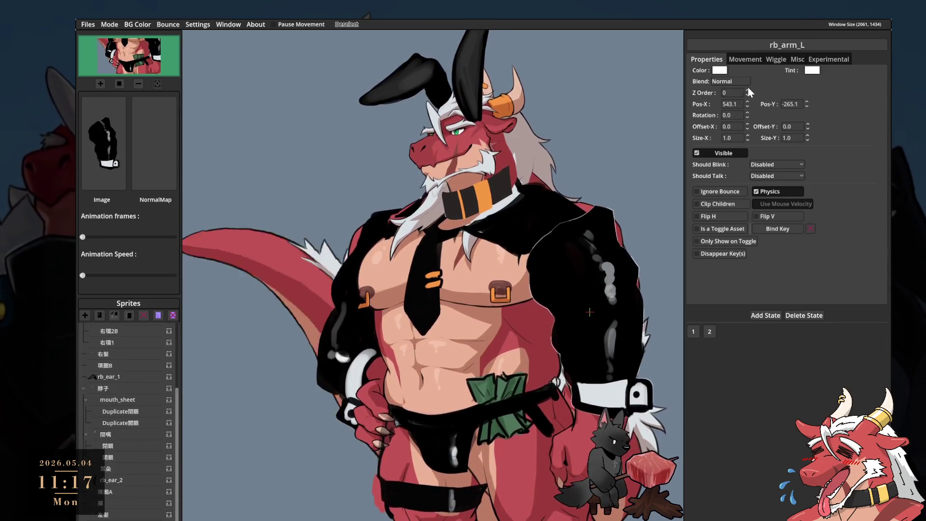
- Set Z Order 1 for 左髮 and rb_body, then raise 左髮 to Z Order 2
left_click(747, 90)
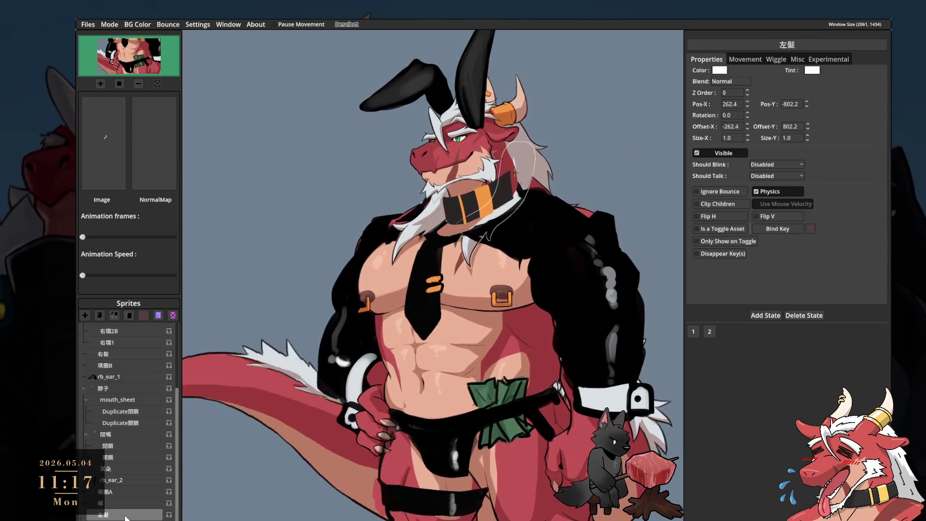
left_click(747, 90)
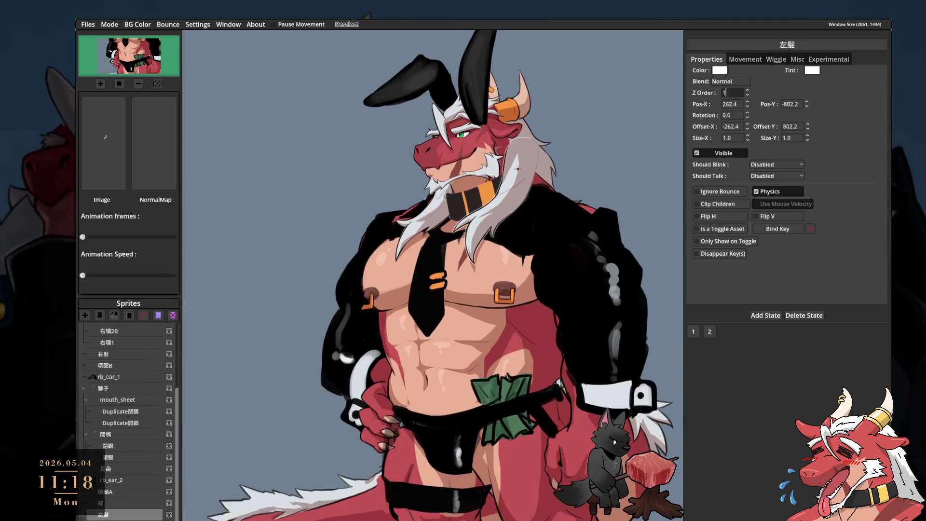
left_click(603, 217)
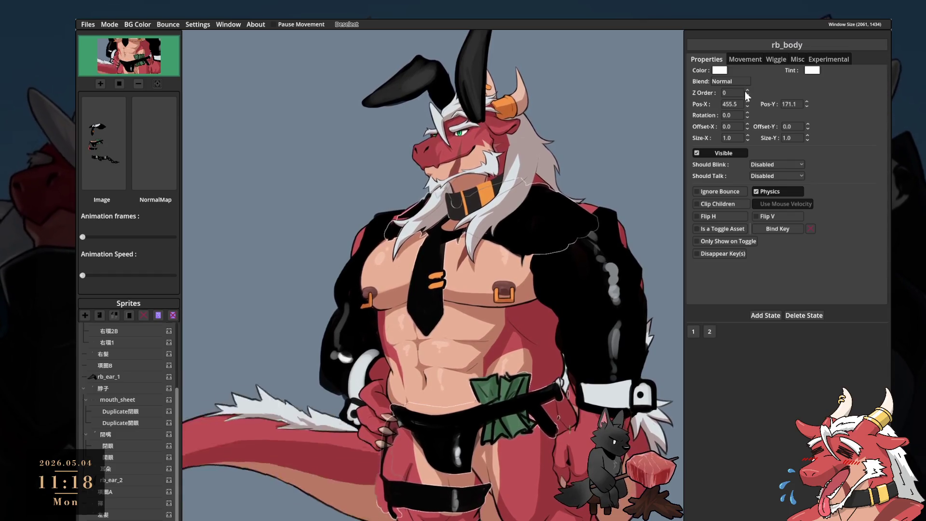
left_click(748, 91)
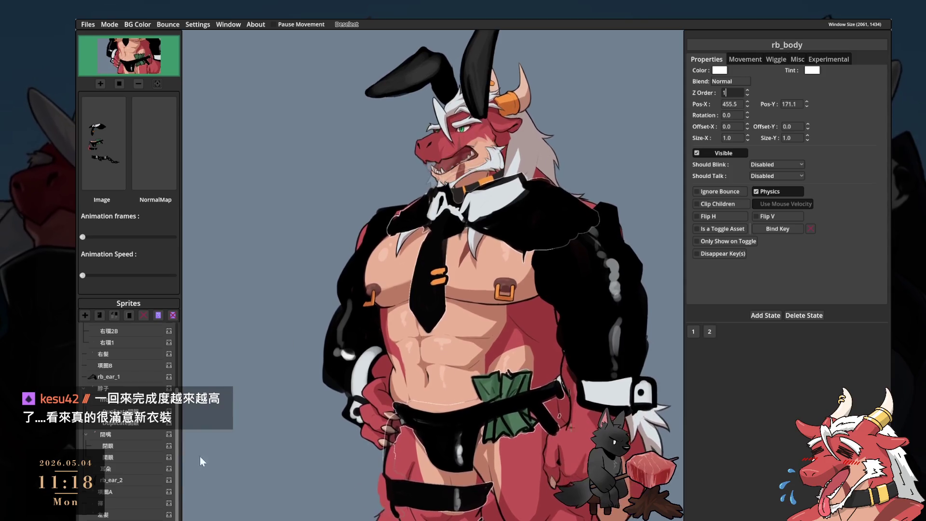
left_click(109, 514)
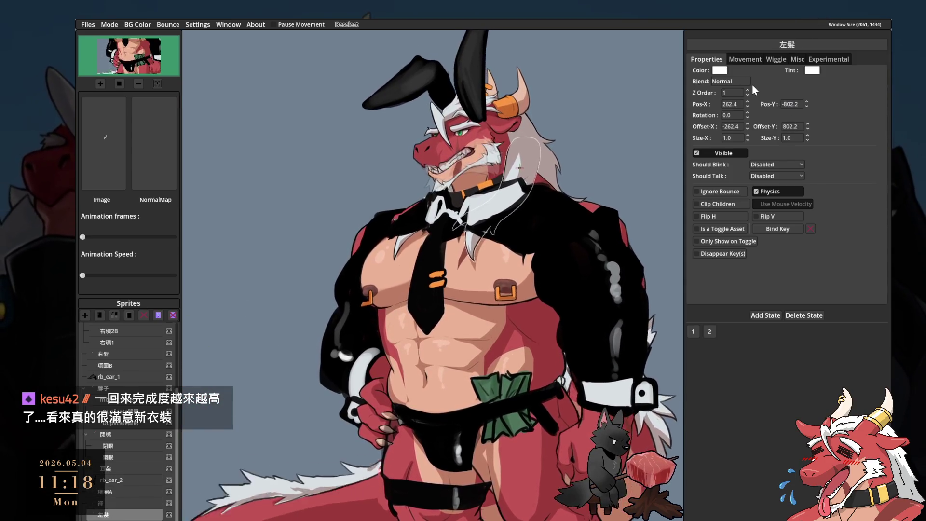
left_click(749, 89)
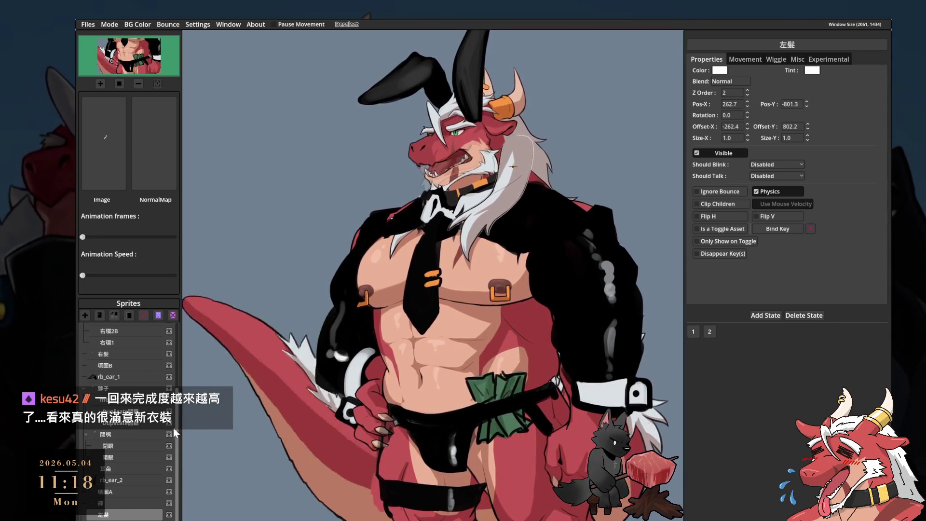
- Add a third avatar state, state 3
scroll(121, 468, "up", 2)
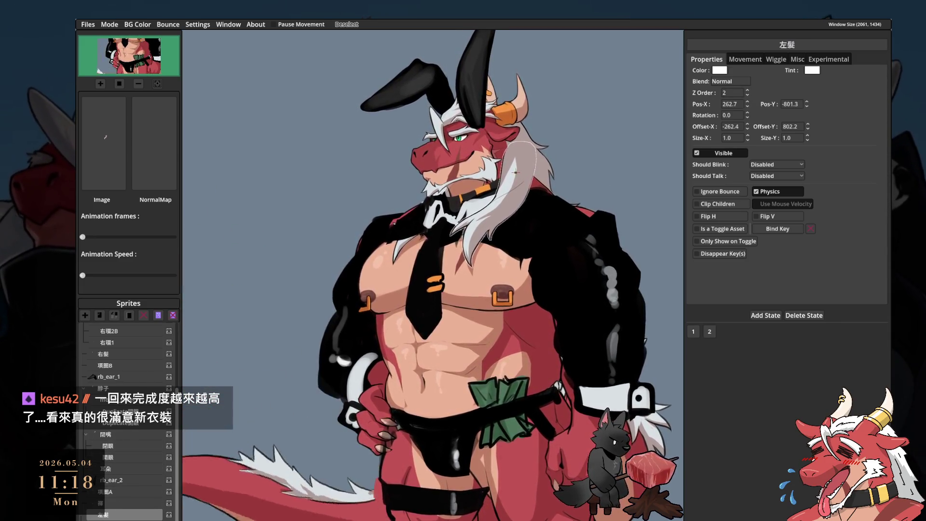
scroll(114, 477, "up", 3)
left_click(764, 315)
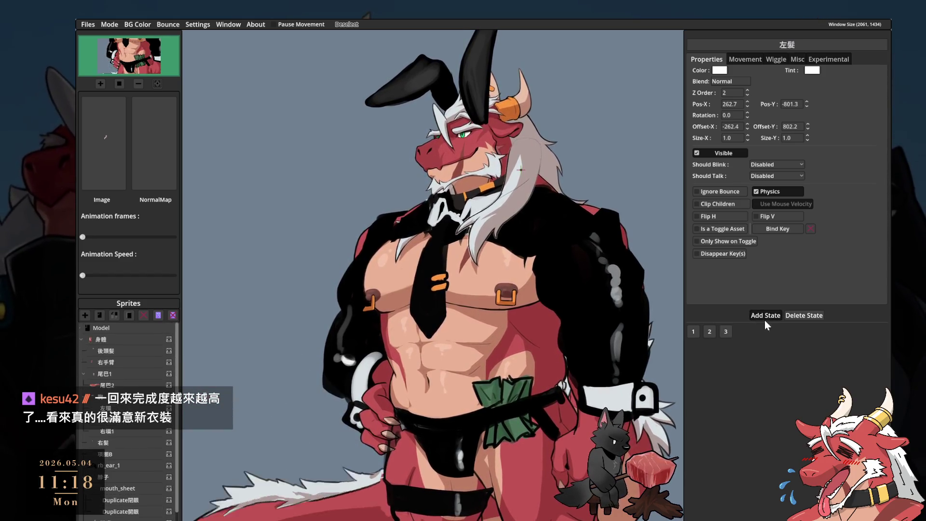
- In state 3, toggle the visibility of the 項圈B and 項圈A collar sprites
left_click(727, 330)
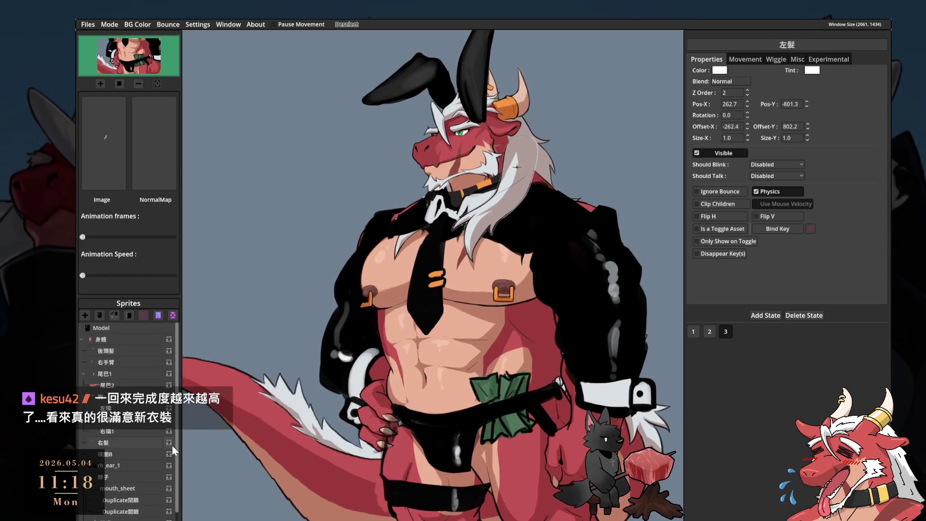
left_click(169, 454)
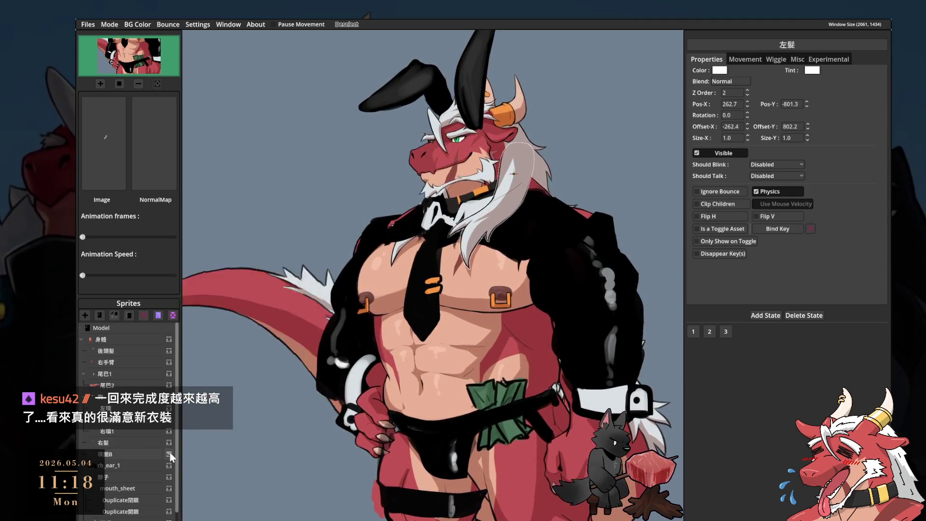
left_click(726, 331)
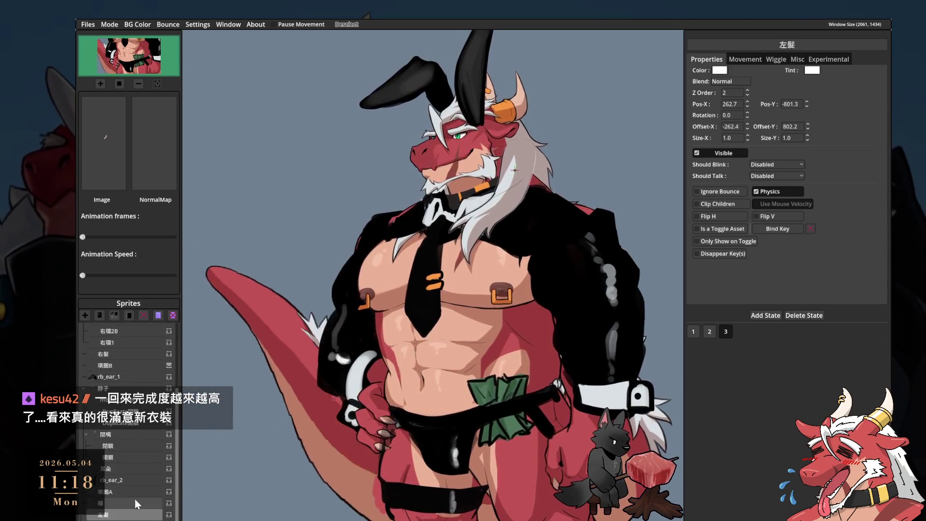
scroll(155, 491, "down", 4)
left_click(169, 491)
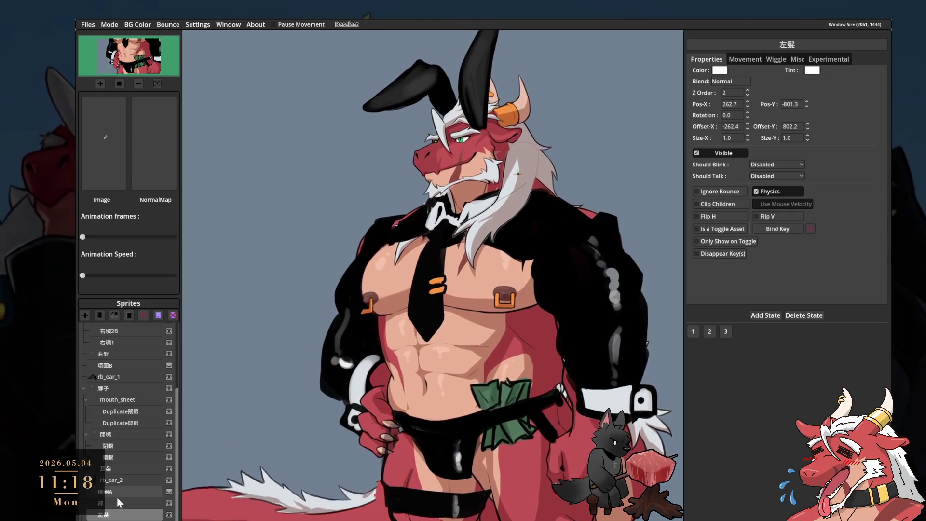
- In state 1, hide the jacket sleeves and both bunny ears, and show the white loincloth
left_click(694, 332)
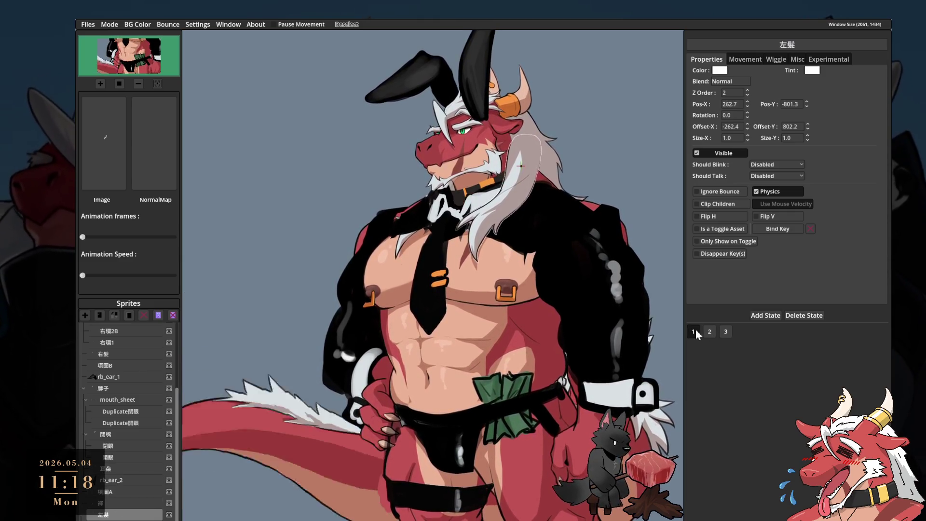
key("2")
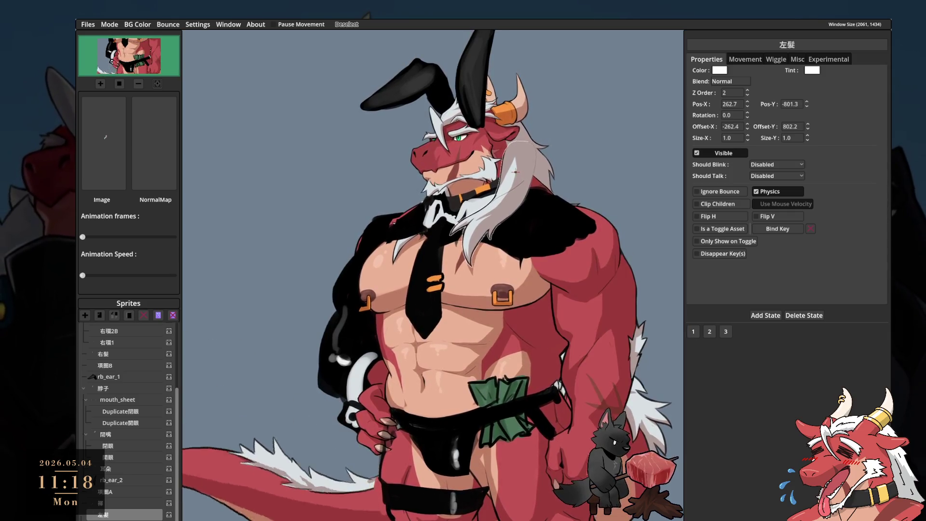
key("3")
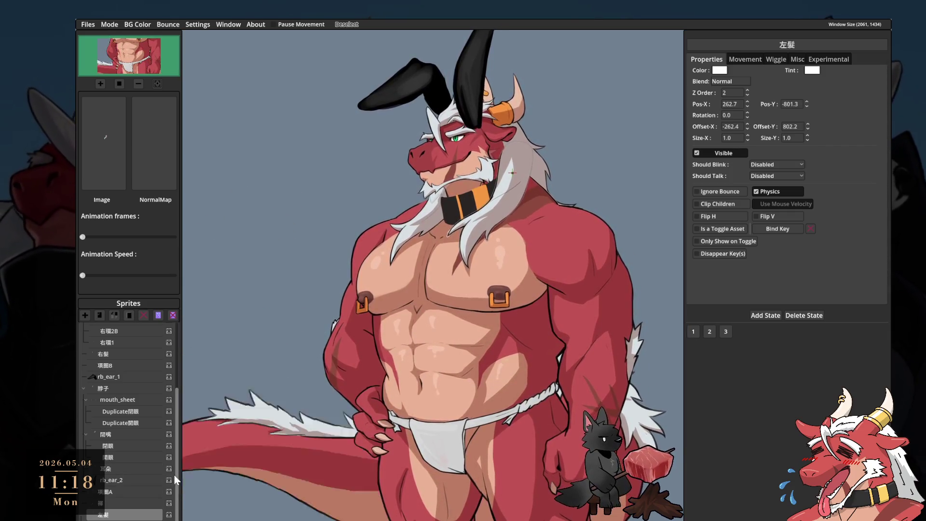
left_click(168, 480)
left_click(169, 377)
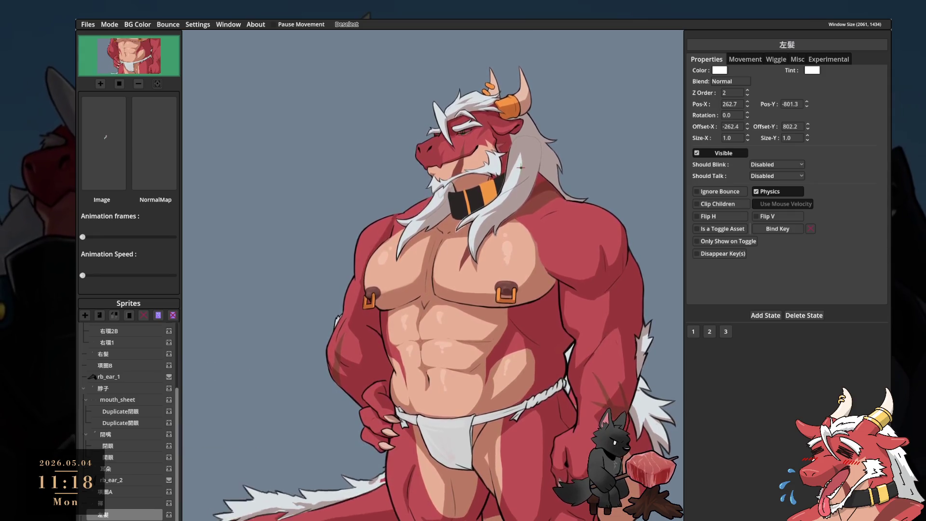
- Compare state 1 and state 3, ending on the state 3 bunny outfit
left_click(728, 330)
left_click(695, 334)
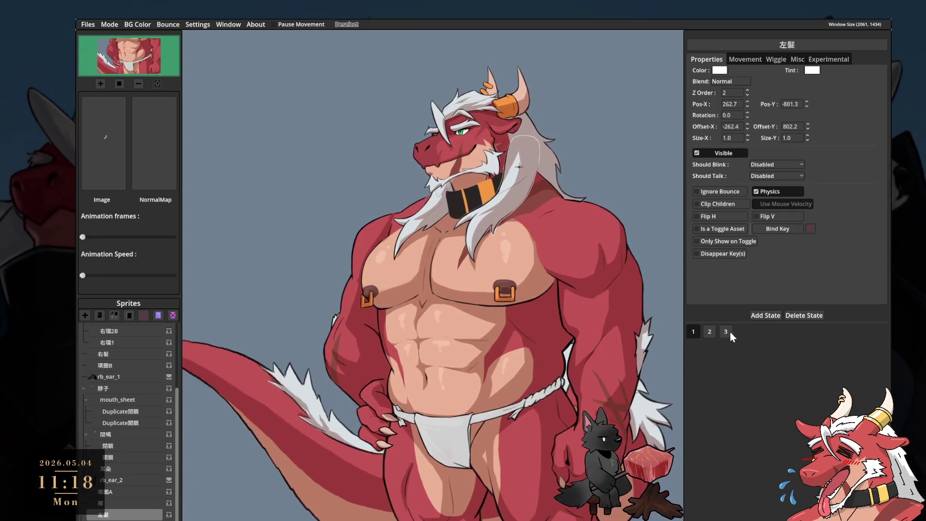
left_click(727, 331)
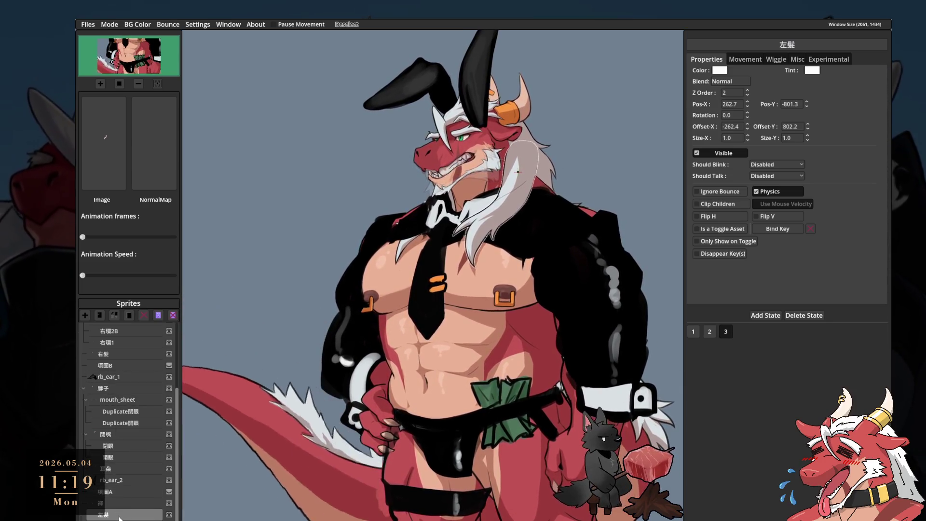
left_click(594, 314)
left_click(592, 312)
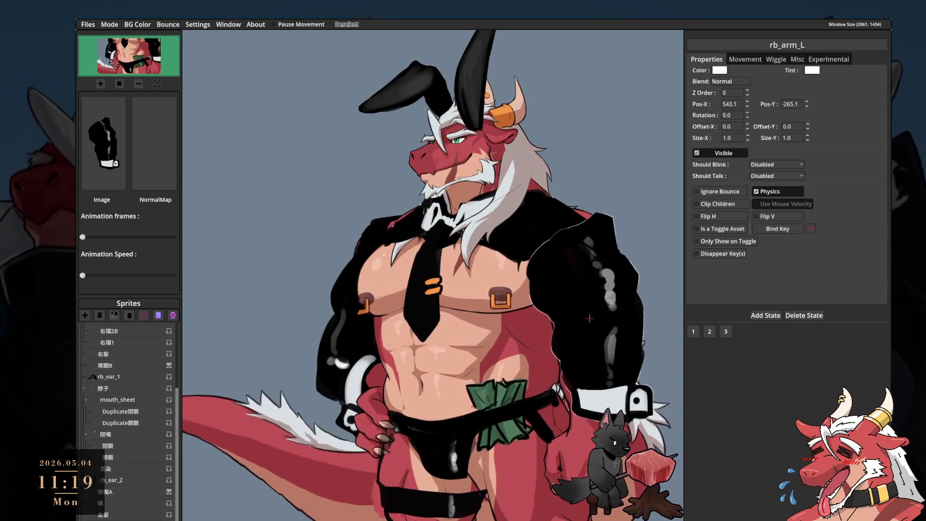
left_click(360, 320)
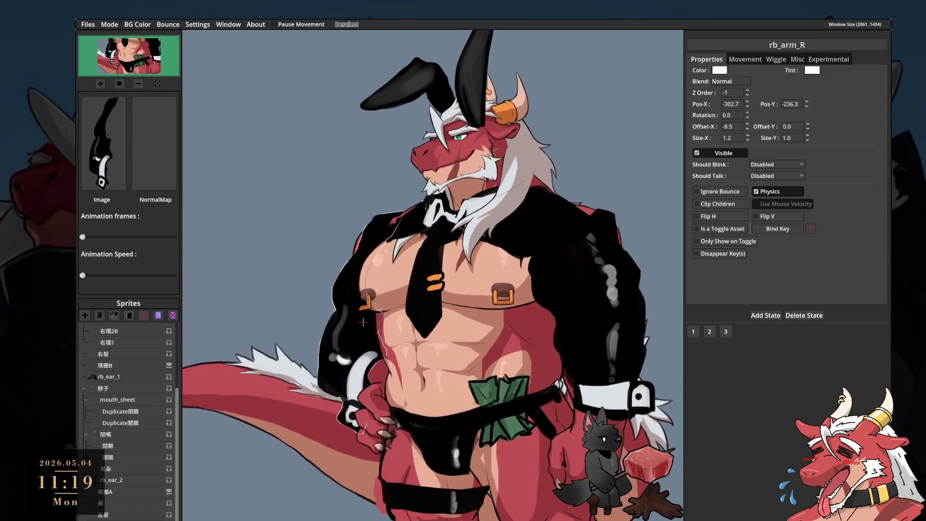
left_click(416, 371)
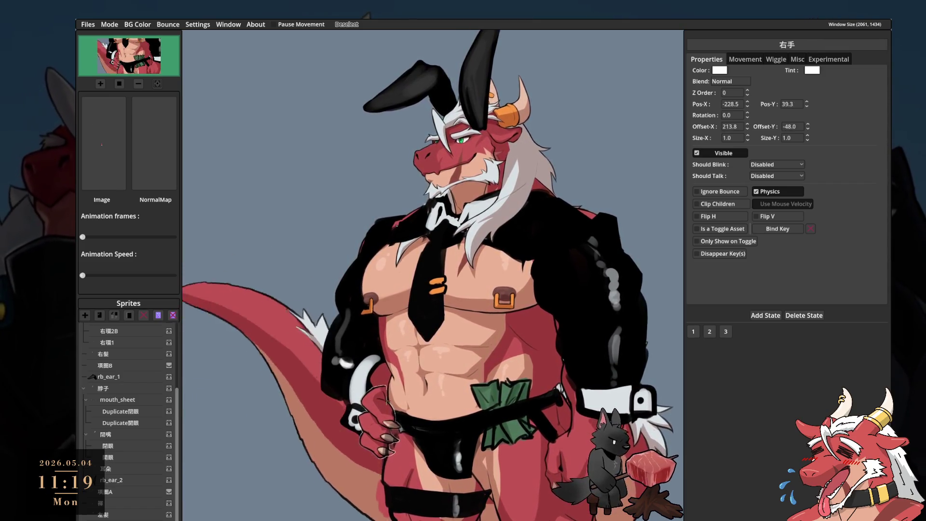
left_click(593, 313)
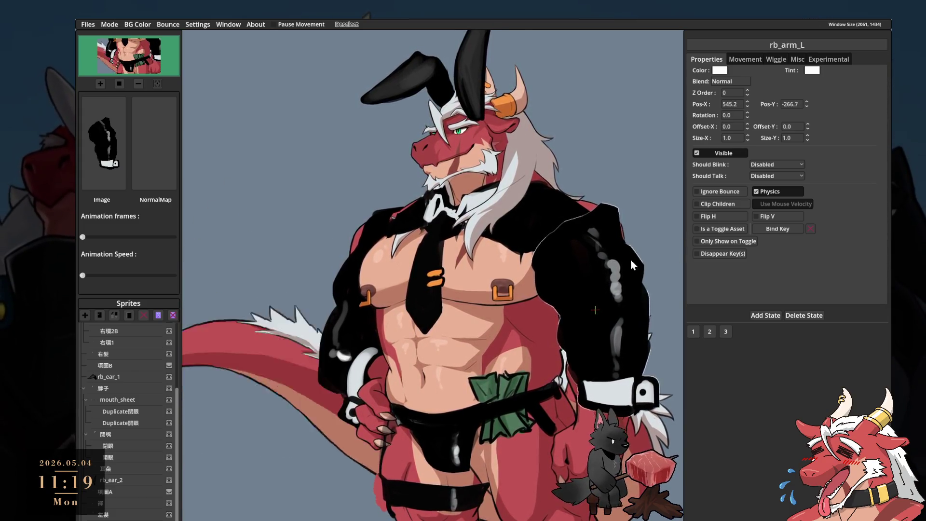
left_click(366, 326)
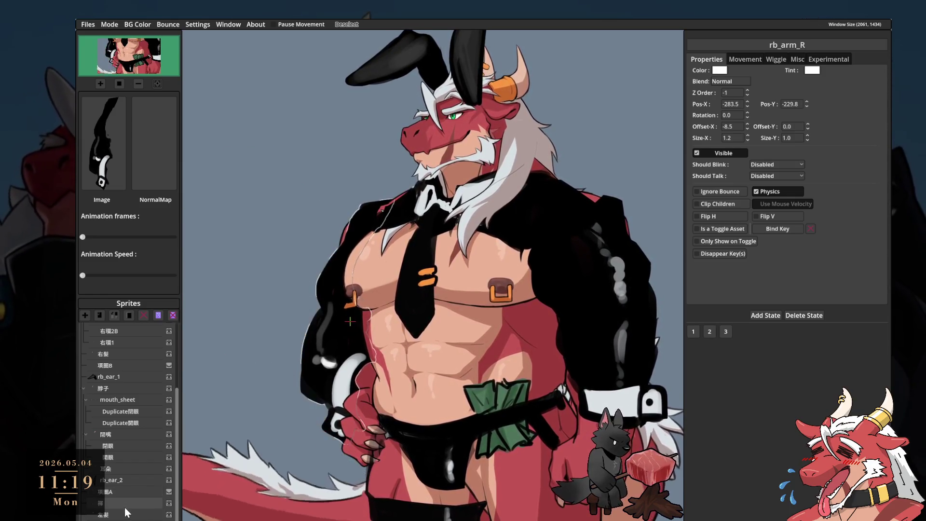
- Raise the 右髪 hair sprite's Z Order to 2 so it draws over the beard
left_click(123, 514)
scroll(121, 463, "up", 3)
left_click(118, 442)
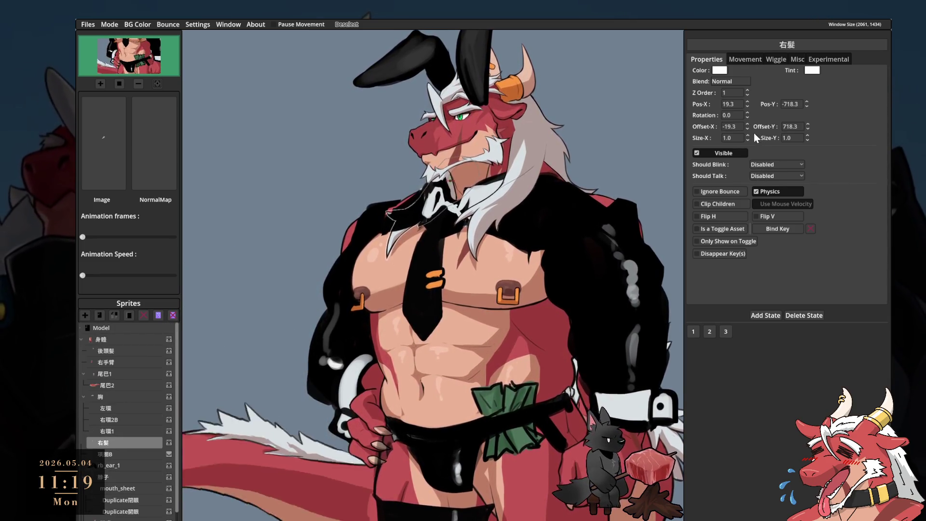
left_click(747, 90)
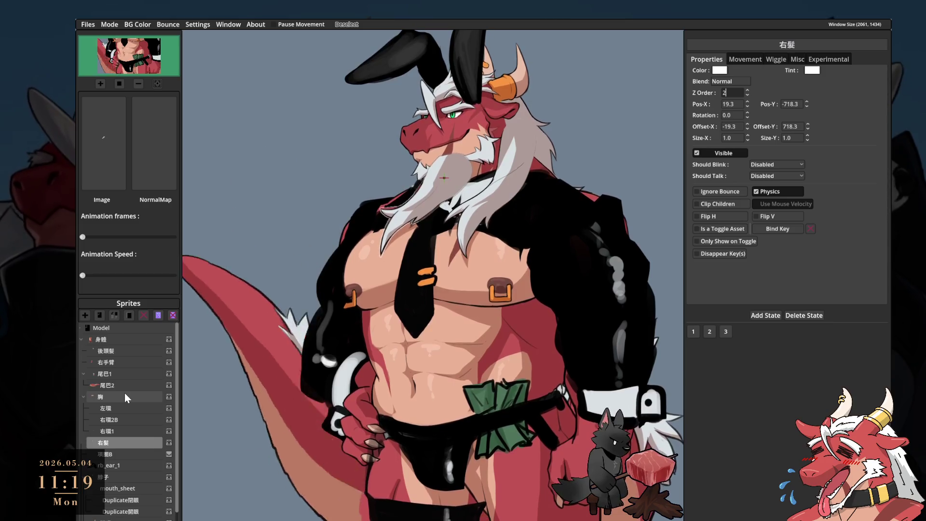
- Nudge 脖子's Z Order up and back to 1, then select the 右環2B sprite
left_click(128, 477)
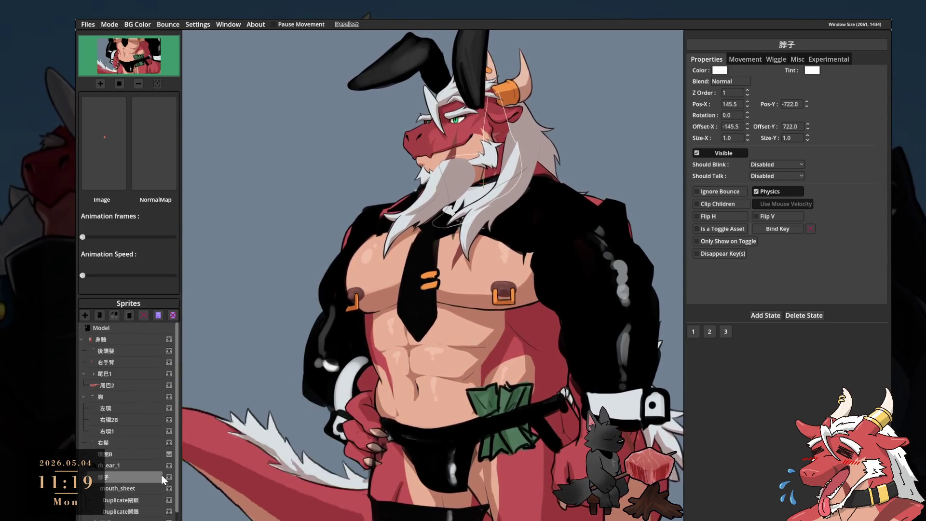
left_click(748, 90)
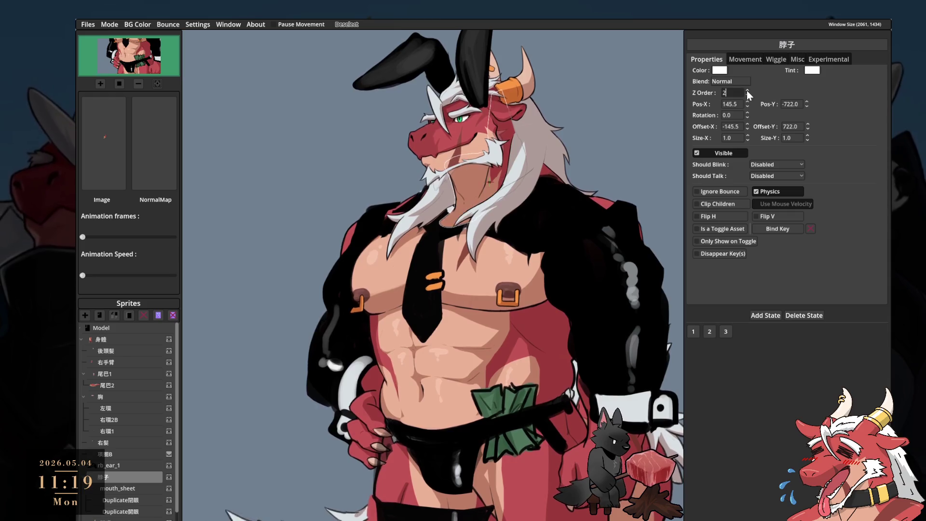
left_click(748, 95)
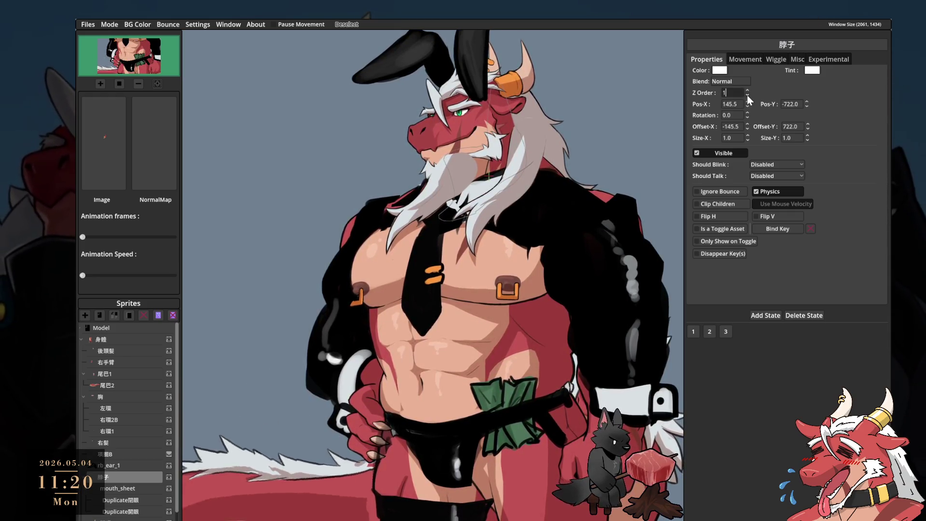
scroll(136, 393, "down", 3)
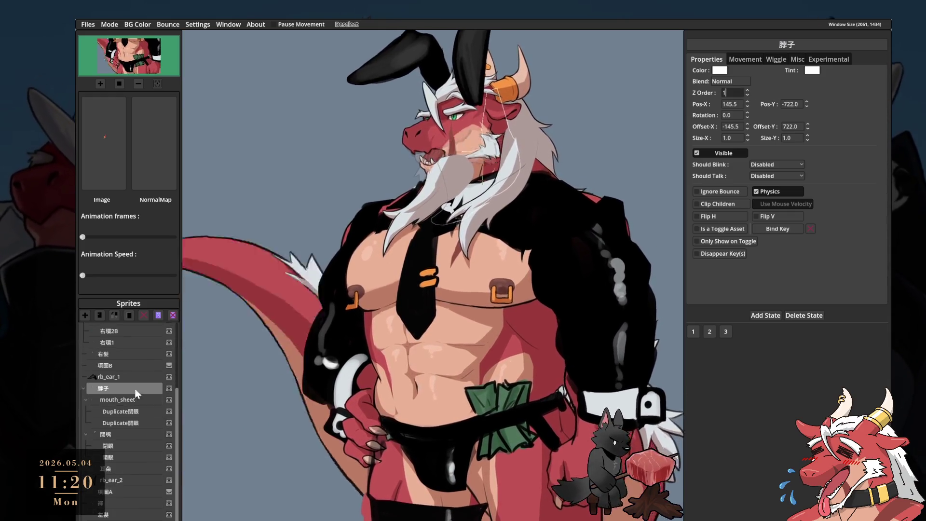
left_click(117, 355)
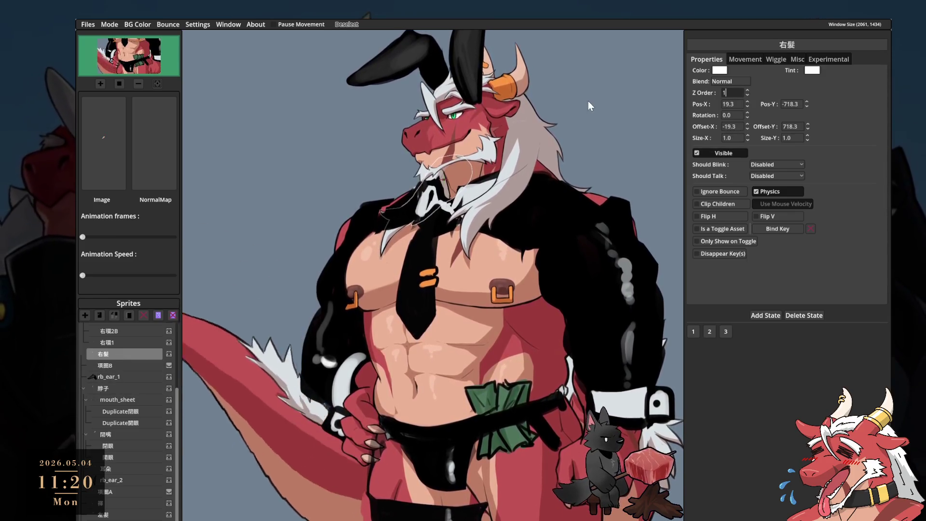
left_click(121, 331)
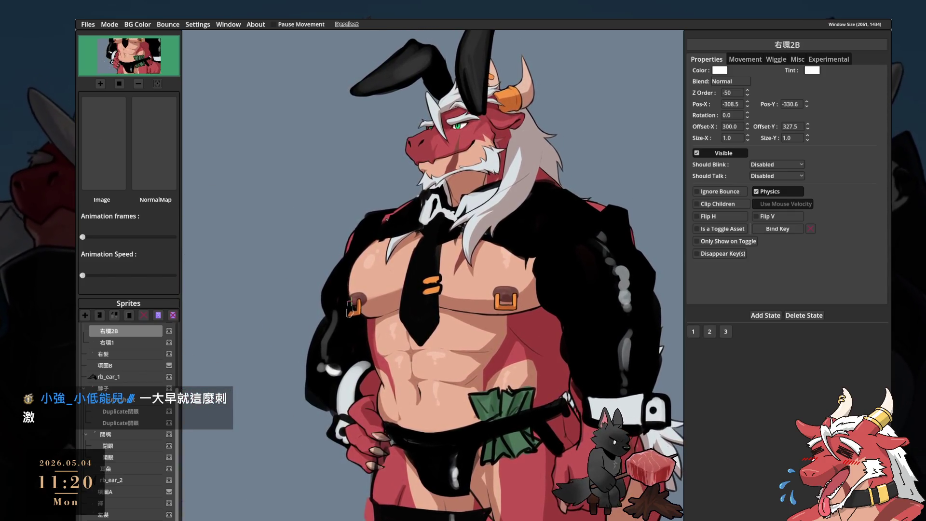
- Switch to Photoshop and enlarge the brush two steps
key("alt+Tab")
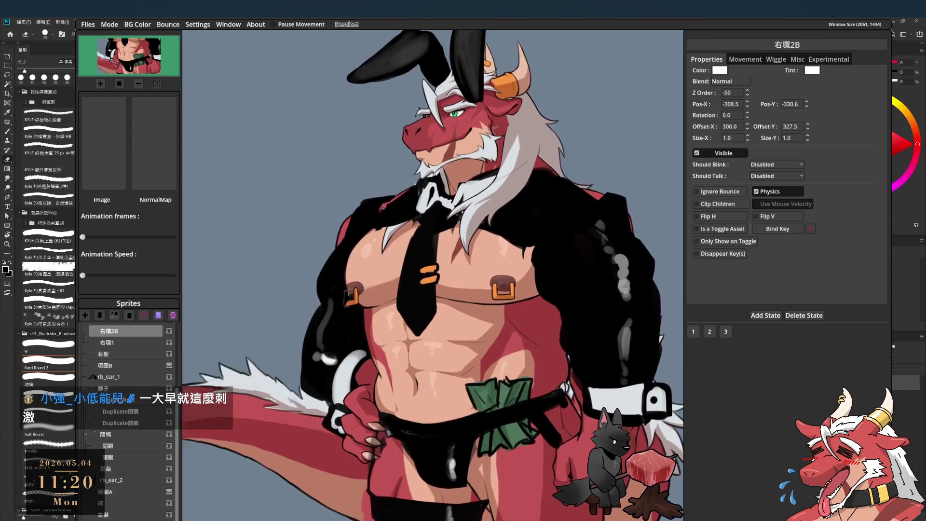
key("bracketright")
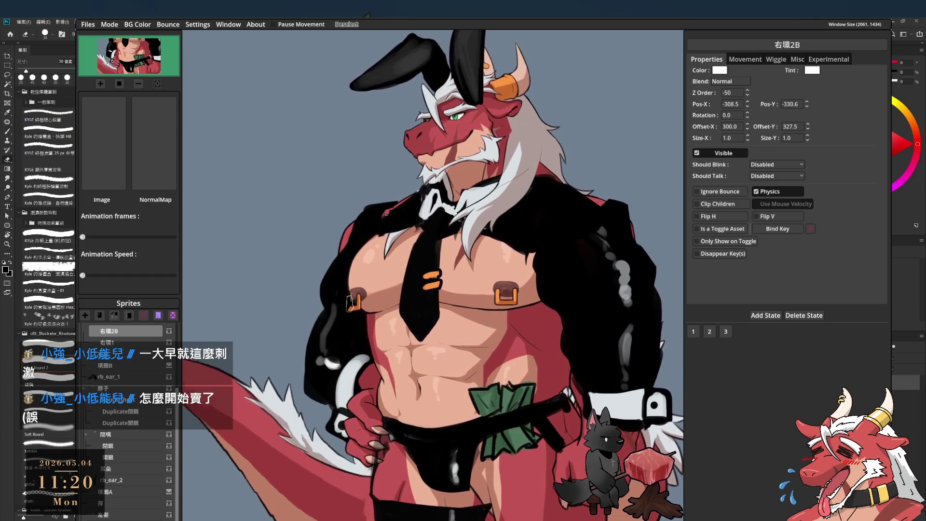
key("bracketright")
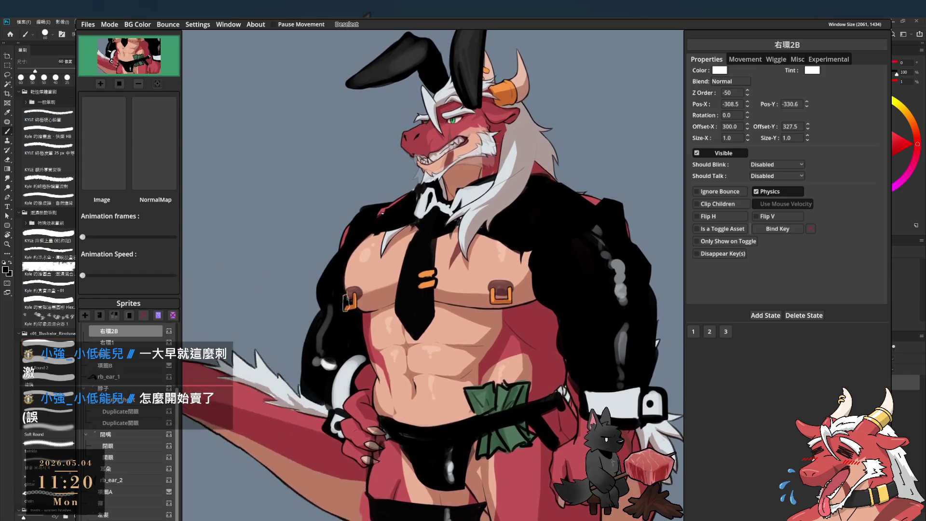
key("alt+Tab")
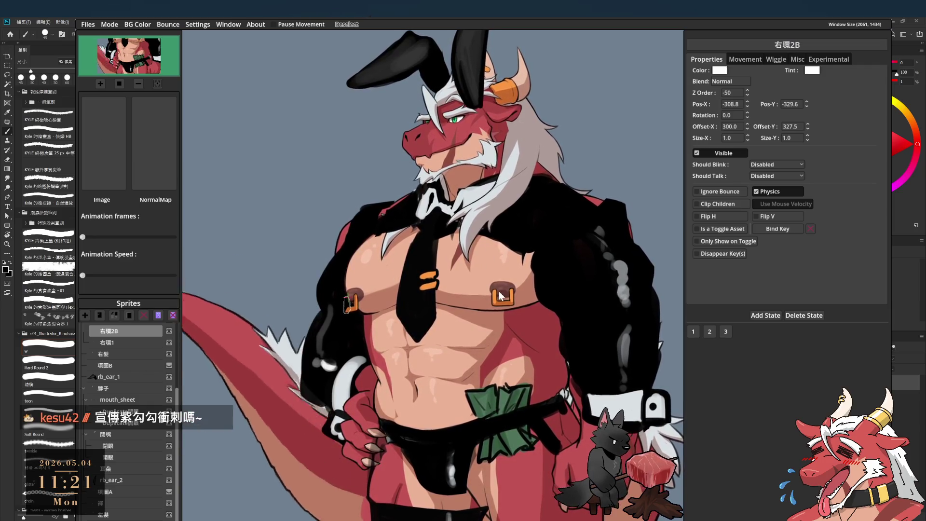
- Recheck the left and right arm sprites in PNGTuber Plus, then reselect 右環2B
left_click(123, 378)
left_click(119, 481)
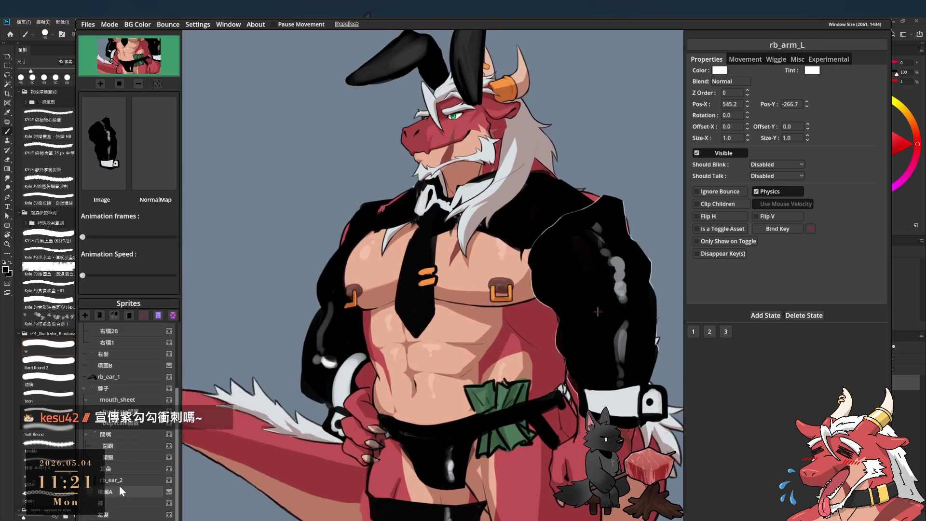
left_click(567, 218)
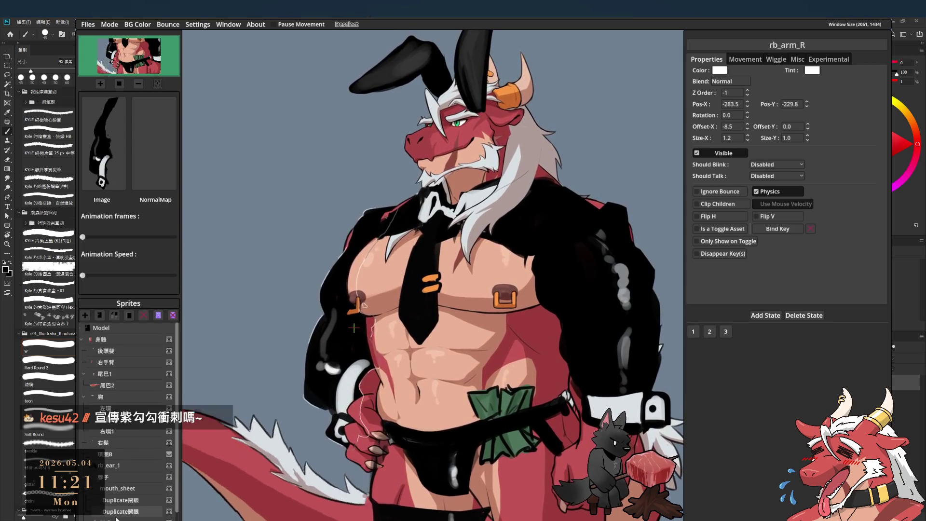
scroll(118, 466, "down", 3)
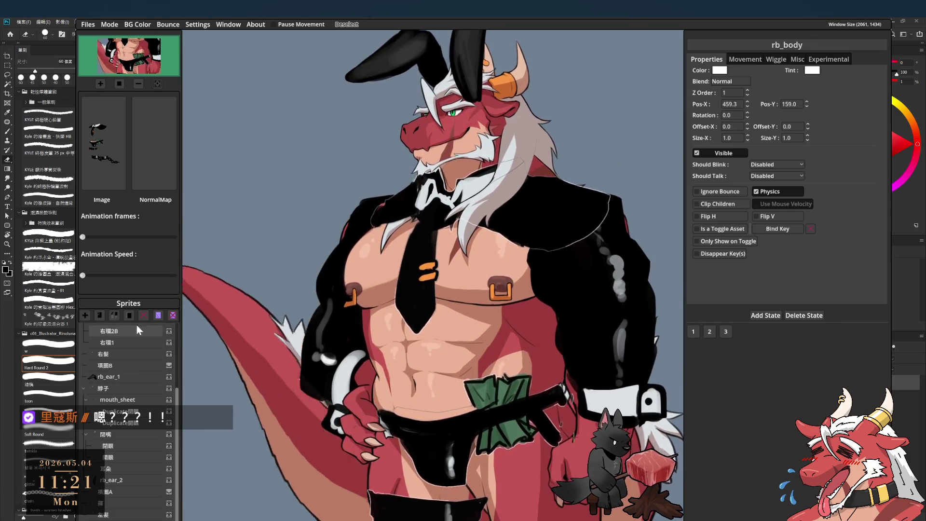
left_click(115, 331)
scroll(119, 381, "up", 3)
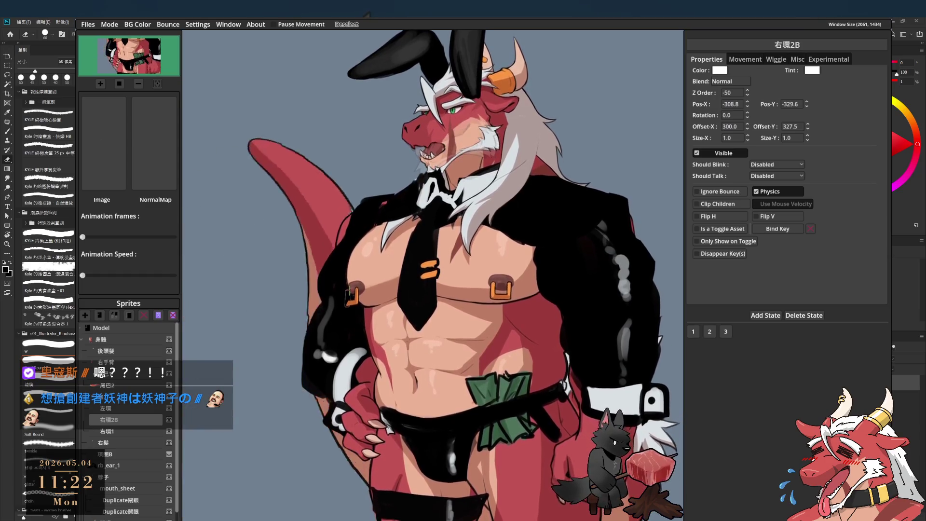
- Switch Photoshop to the Brush tool and shrink it two steps
key("b")
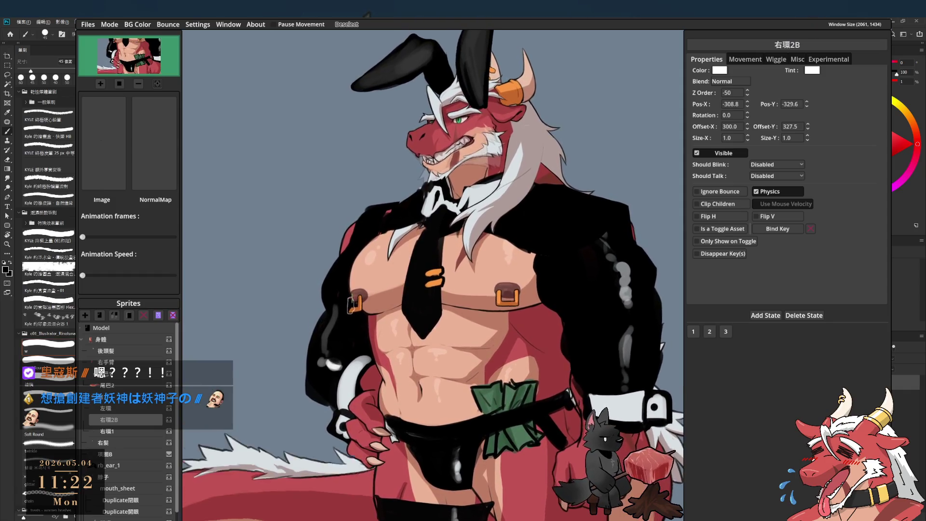
key("bracketleft")
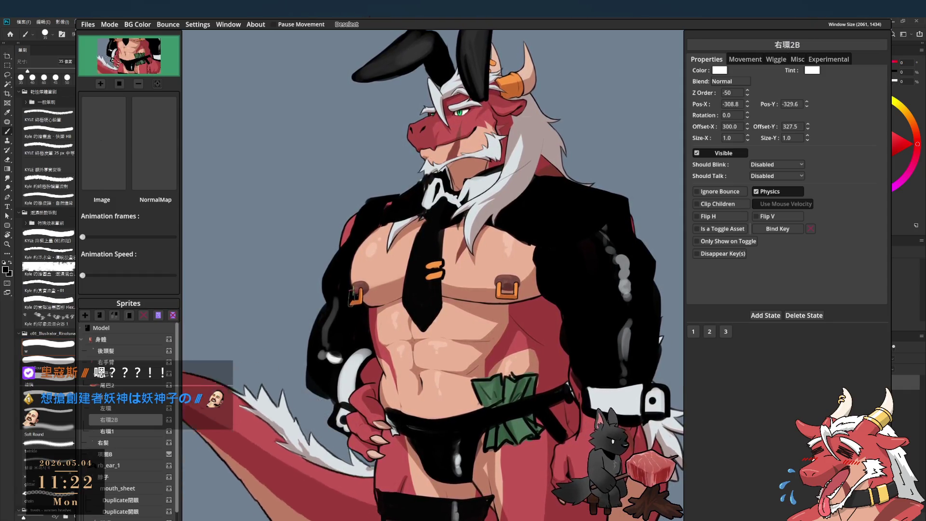
key("bracketleft")
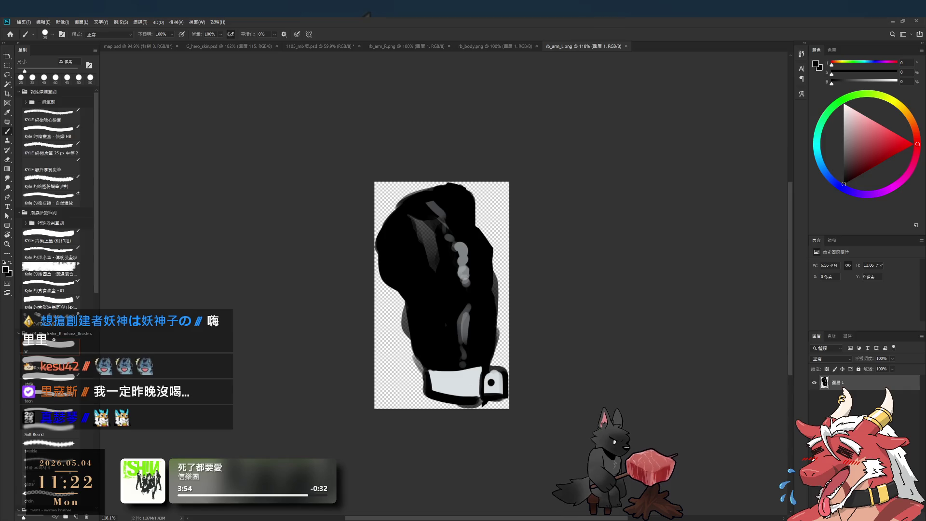
- Back in PNGTuber Plus, preview costume 2 and return to the default costume 1
key("alt+Tab")
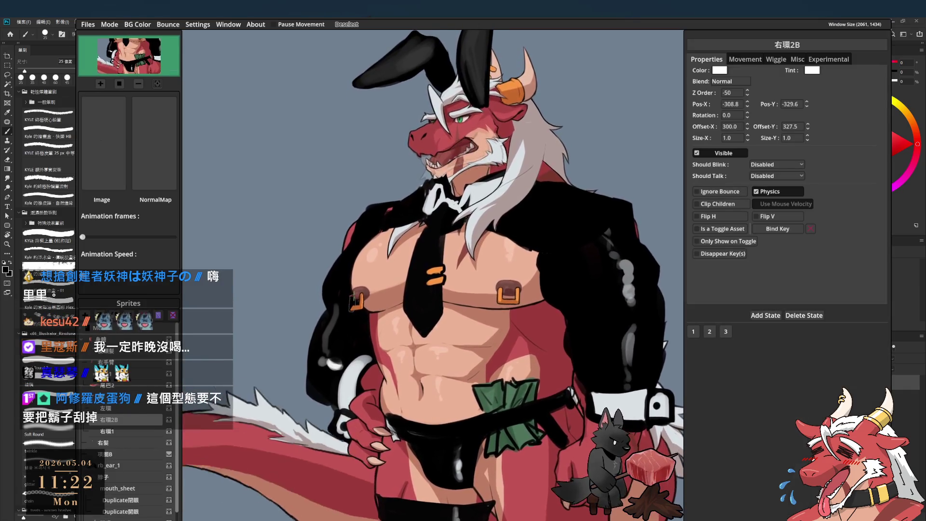
left_click(127, 466)
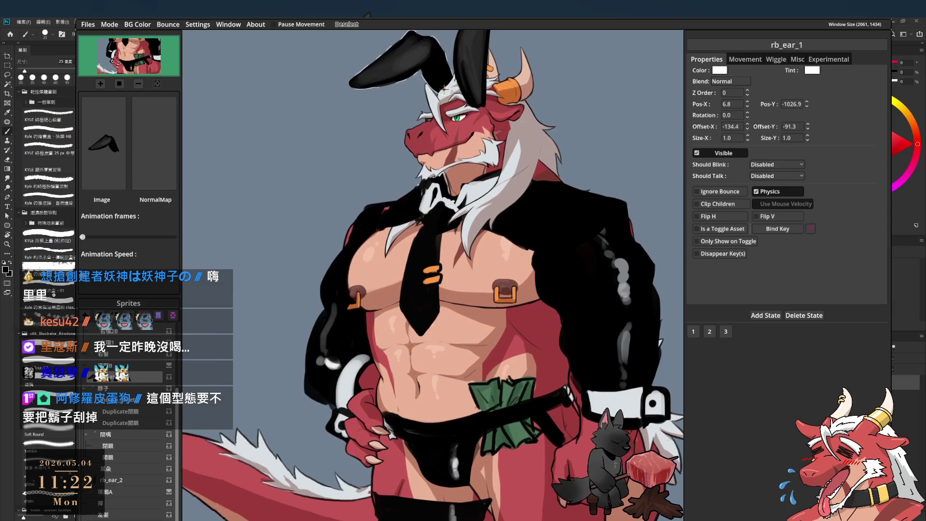
left_click(599, 319)
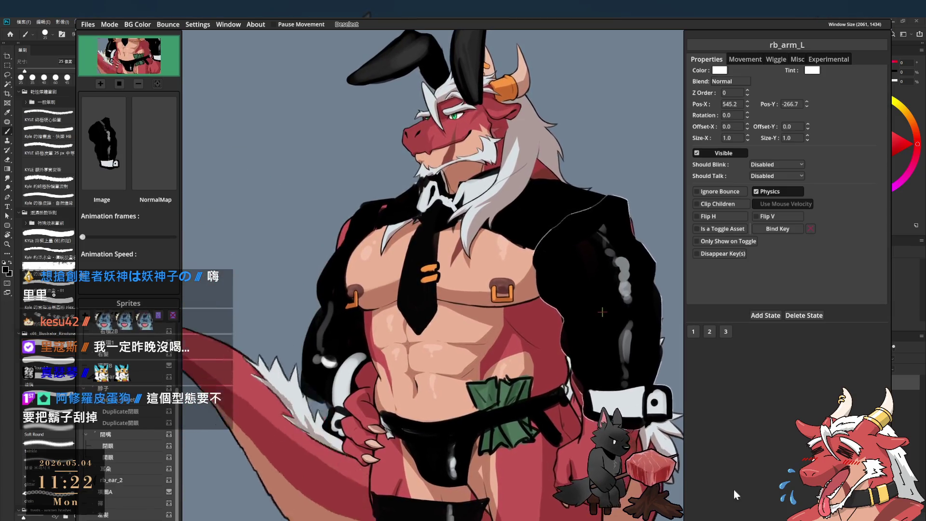
key("2")
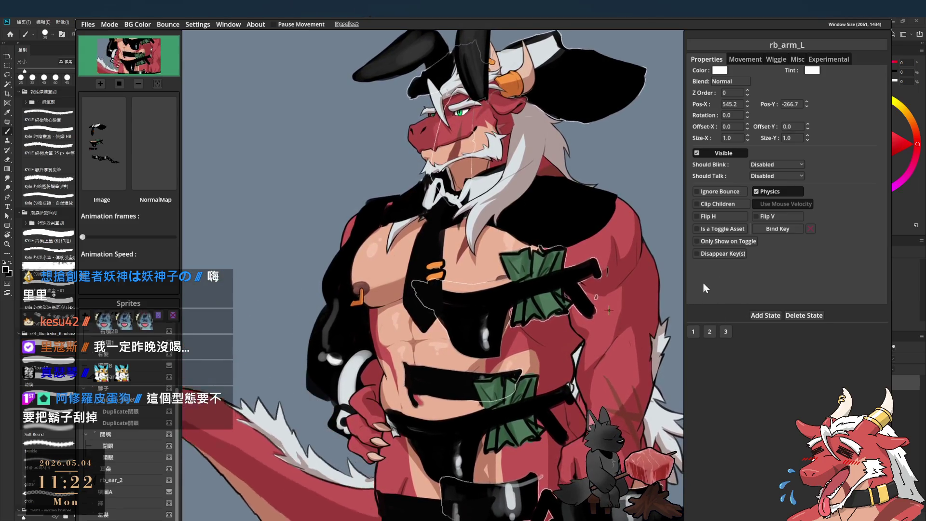
key("1")
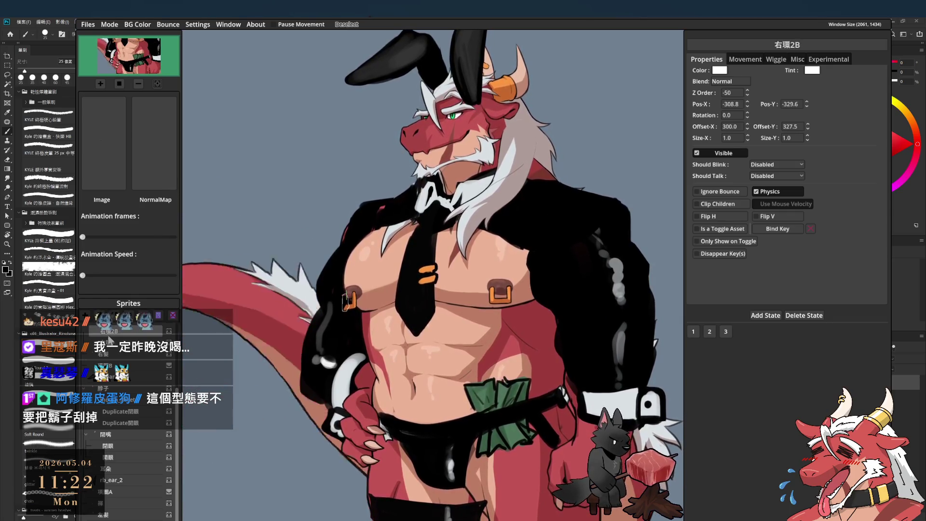
scroll(108, 337, "up", 3)
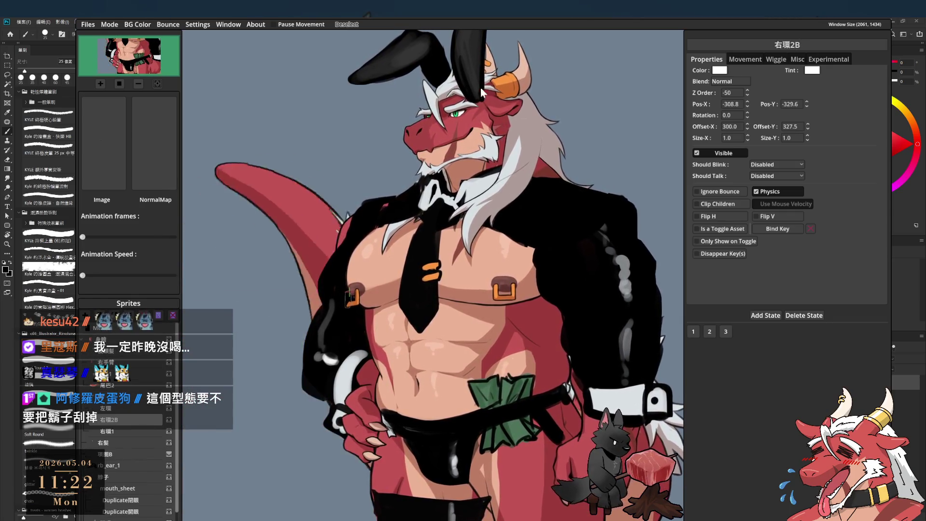
- Set rb_ear_2's Pos-X to 99.0 and Pos-Y to -1040.3
left_click(444, 93)
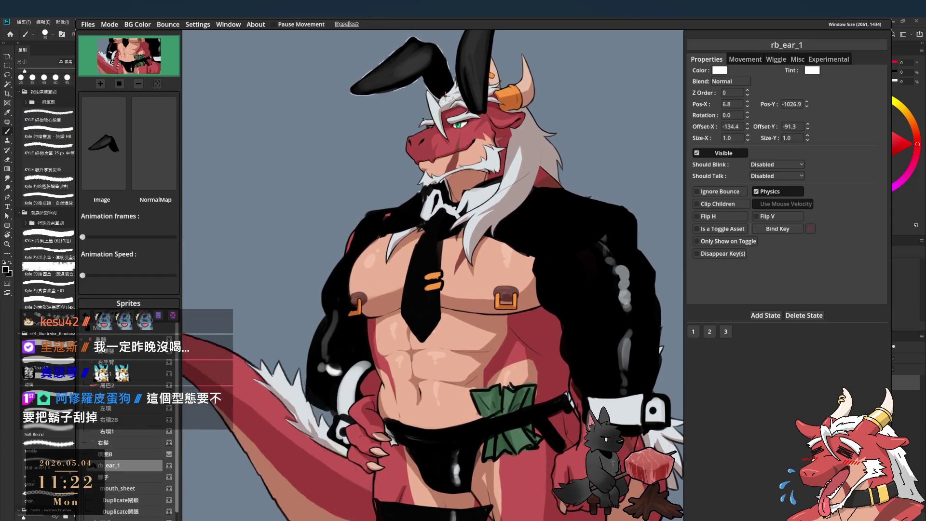
left_click(473, 82)
double_click(732, 104)
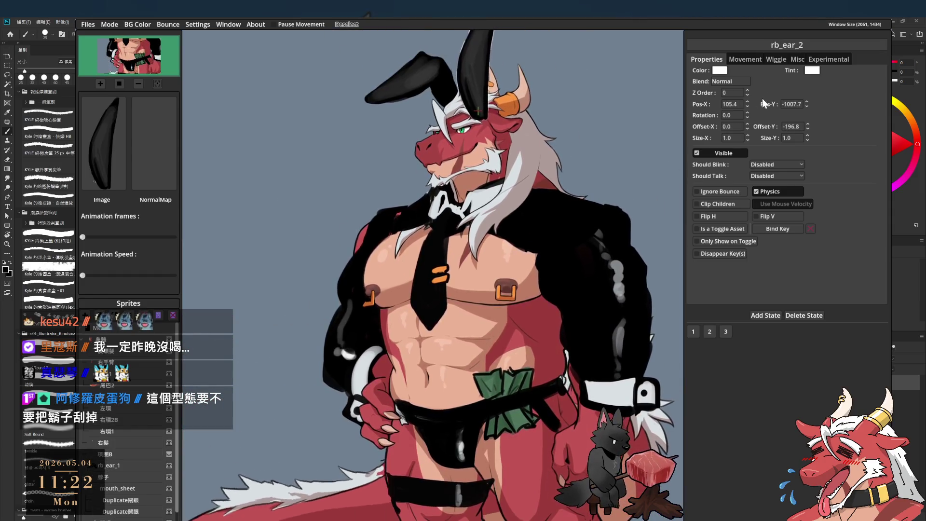
type("93.5")
key("BackSpace")
key("BackSpace")
key("BackSpace")
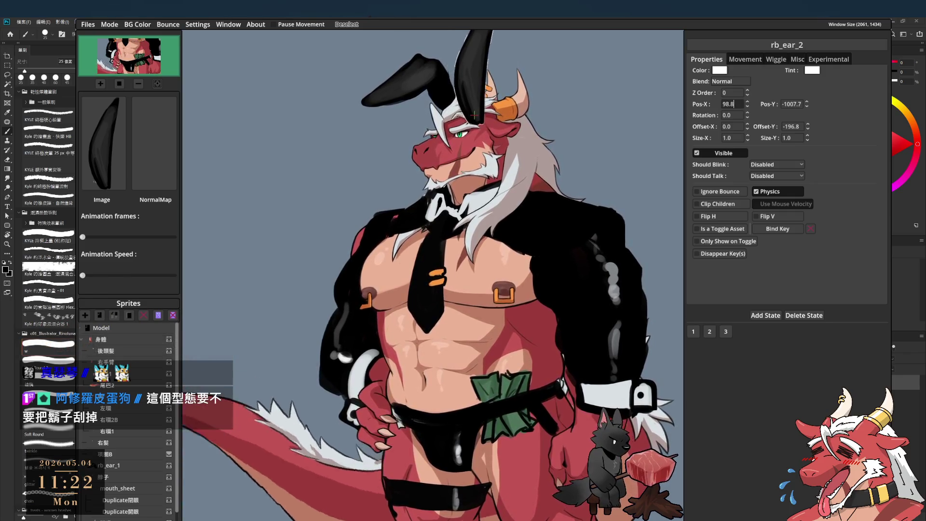
type("99.0")
double_click(791, 104)
type("-1040.3")
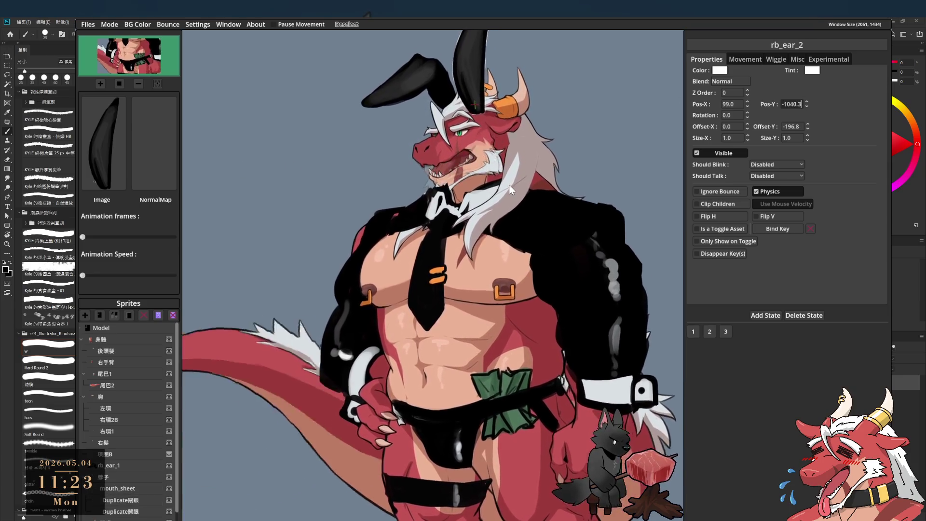
left_click(118, 408)
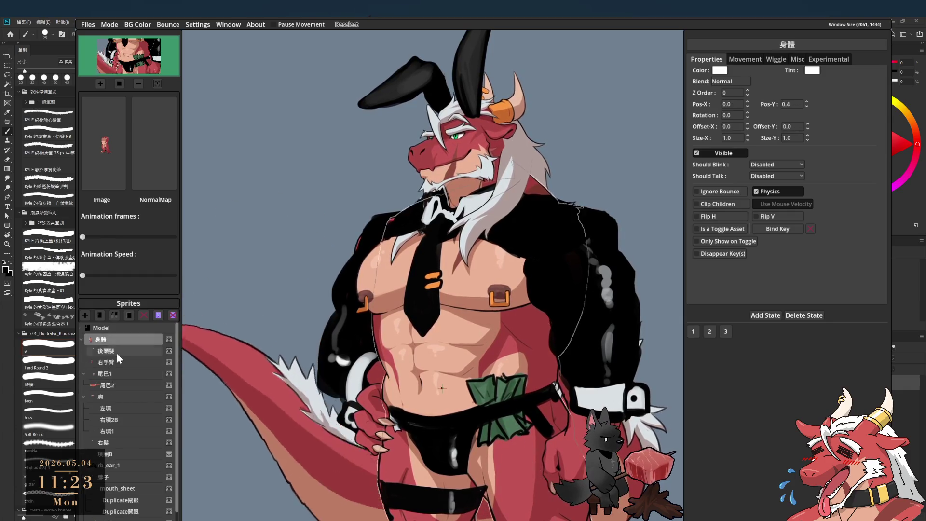
- Collapse the mouth sprite groups and set mouth_sheet's Z Order to 1
left_click(117, 343)
scroll(126, 410, "down", 3)
left_click(86, 400)
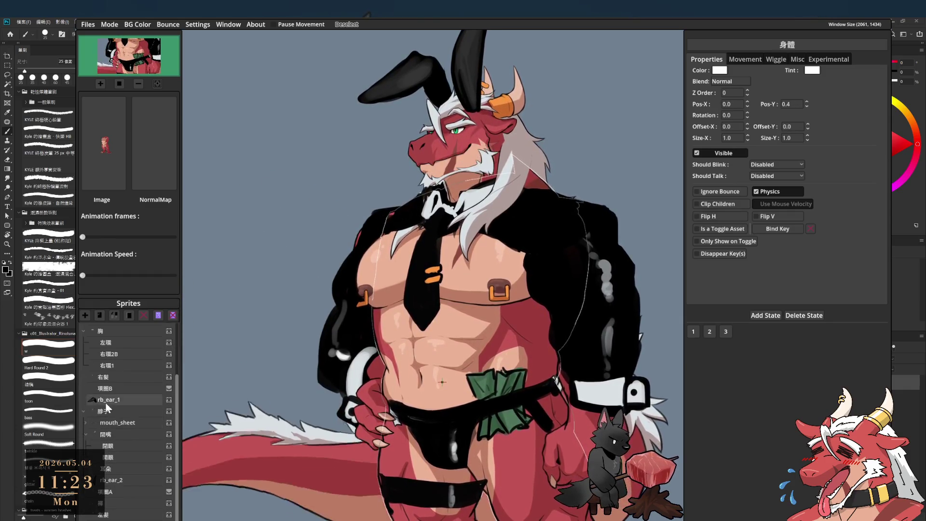
left_click(120, 423)
left_click(93, 434)
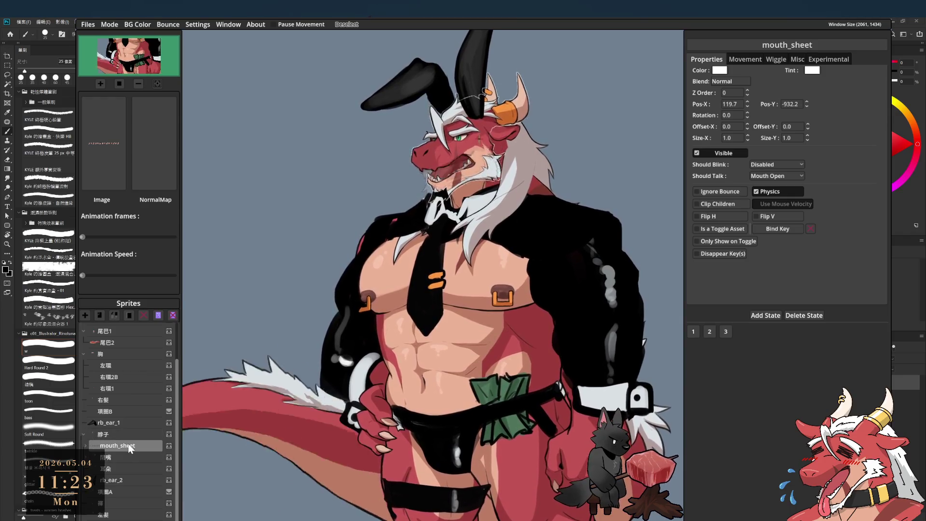
double_click(732, 92)
type("1")
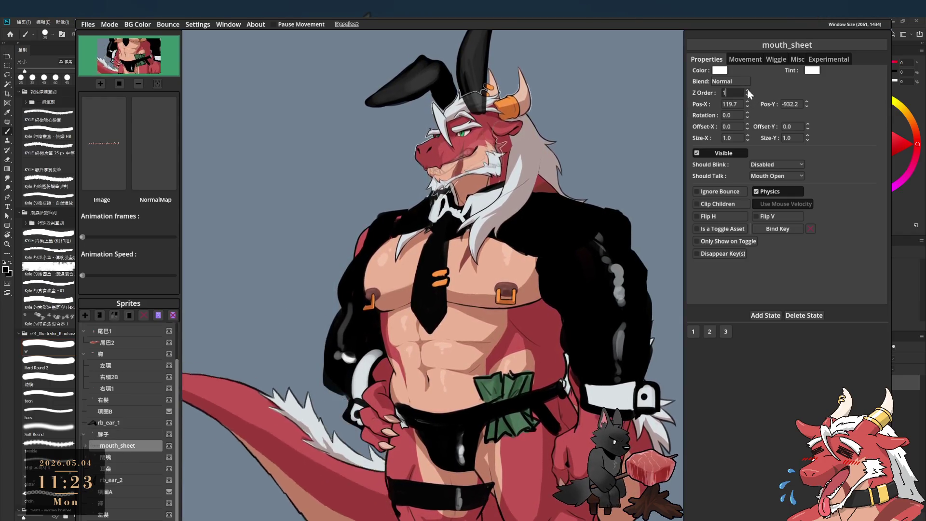
- Raise the Z Order of 閉嘴 and rb_ear_2 to 2
left_click(120, 458)
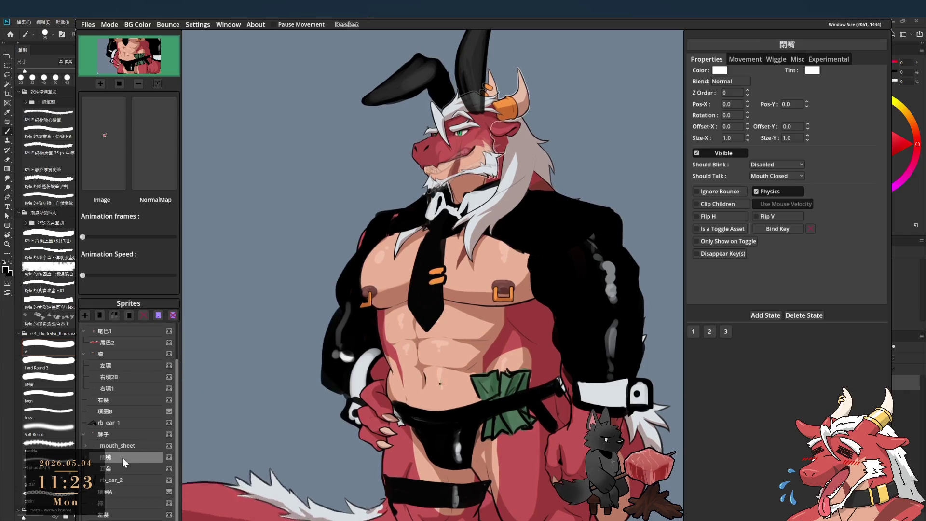
left_click(748, 90)
left_click(748, 91)
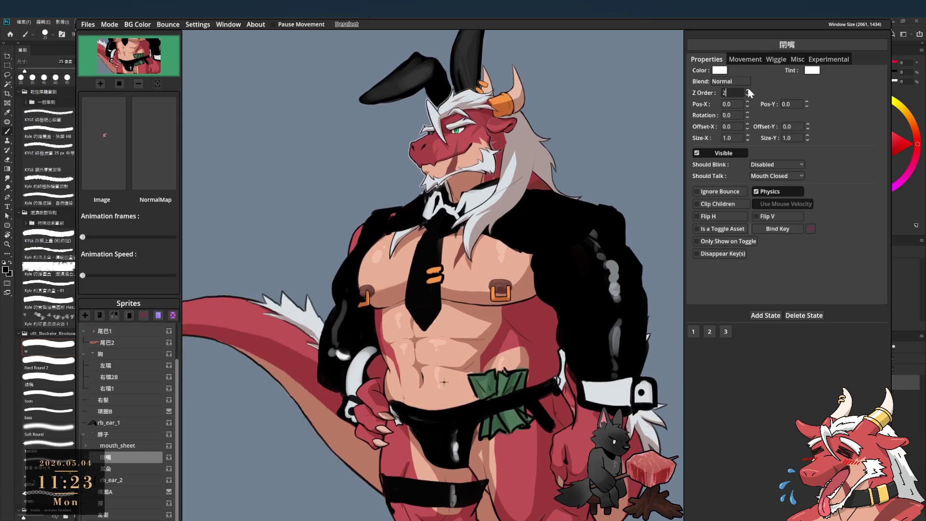
left_click(129, 444)
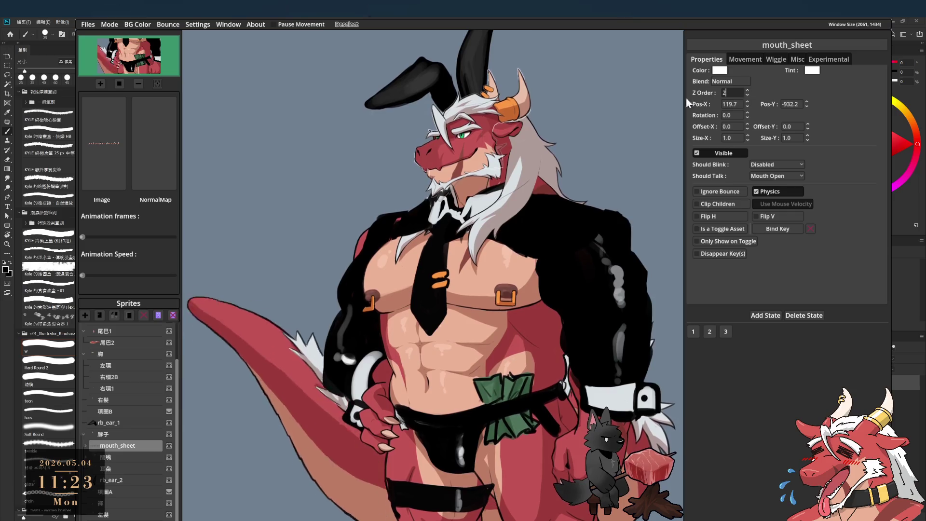
left_click(122, 480)
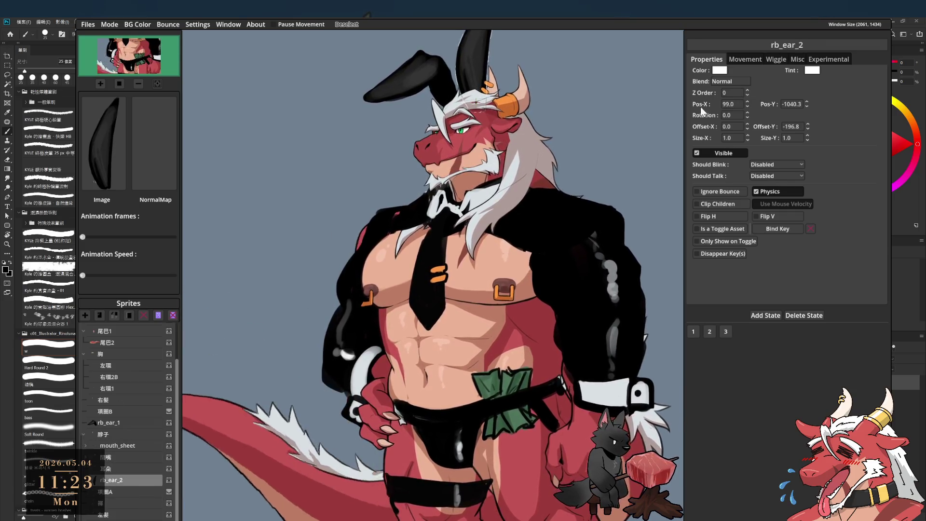
left_click(747, 91)
left_click(747, 90)
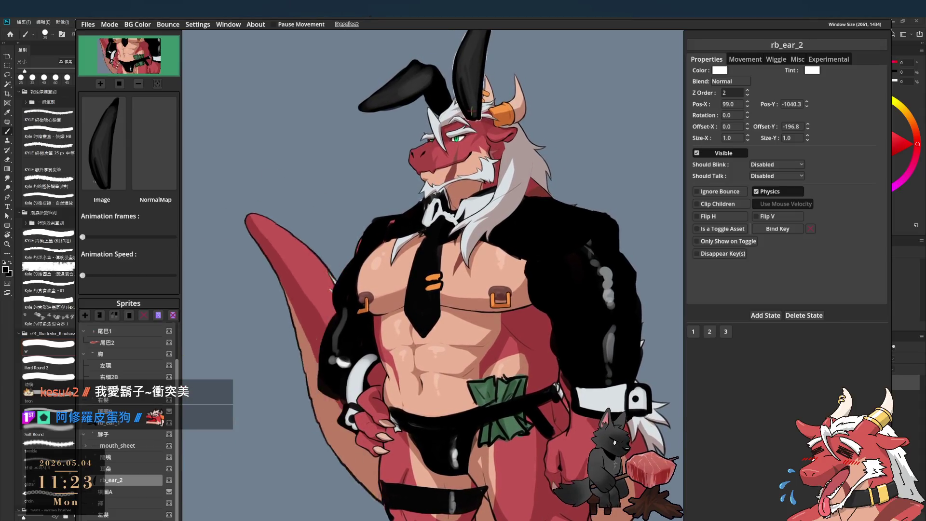
- Raise 右髮's Z Order above the jacket, keeping 脖子 at Z Order 1
left_click(135, 492)
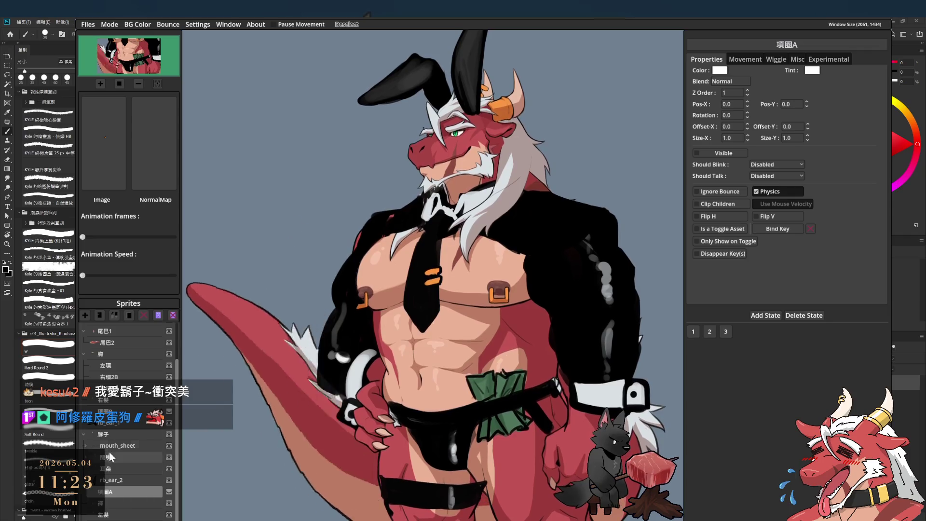
left_click(118, 398)
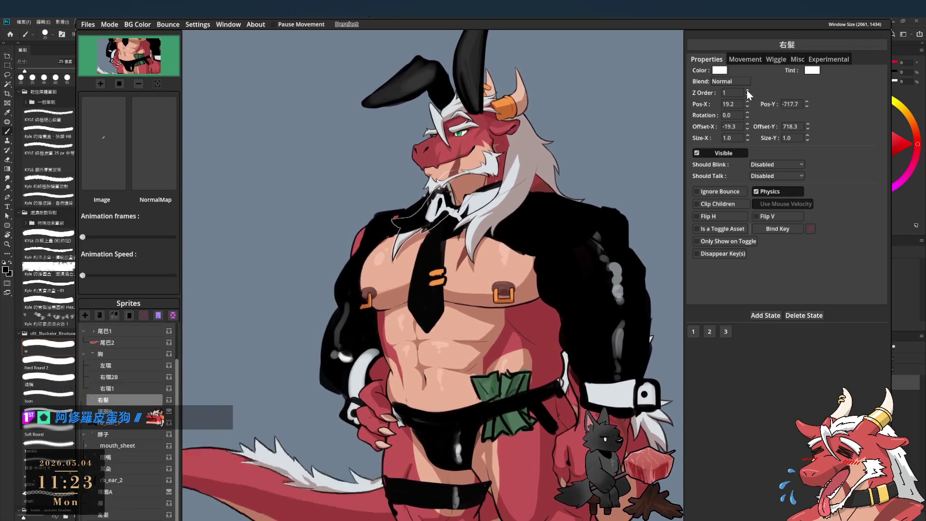
left_click(747, 90)
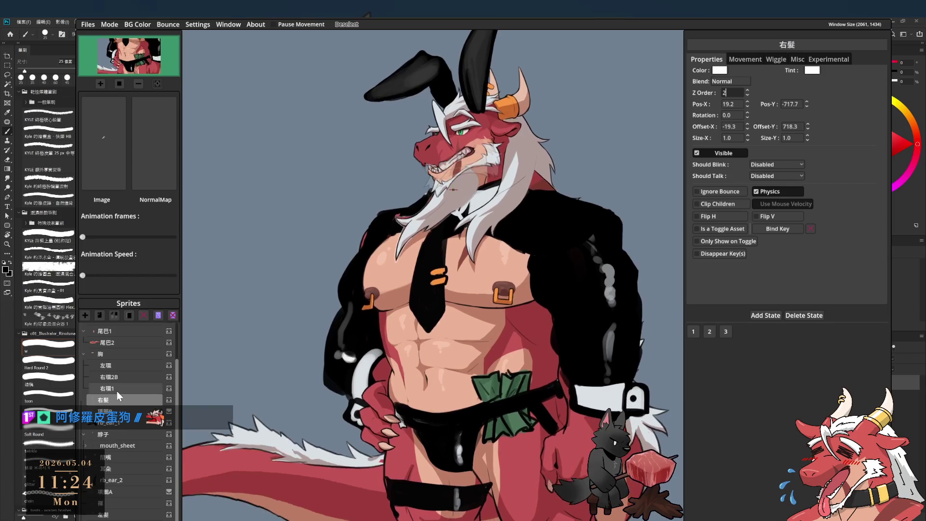
left_click(118, 435)
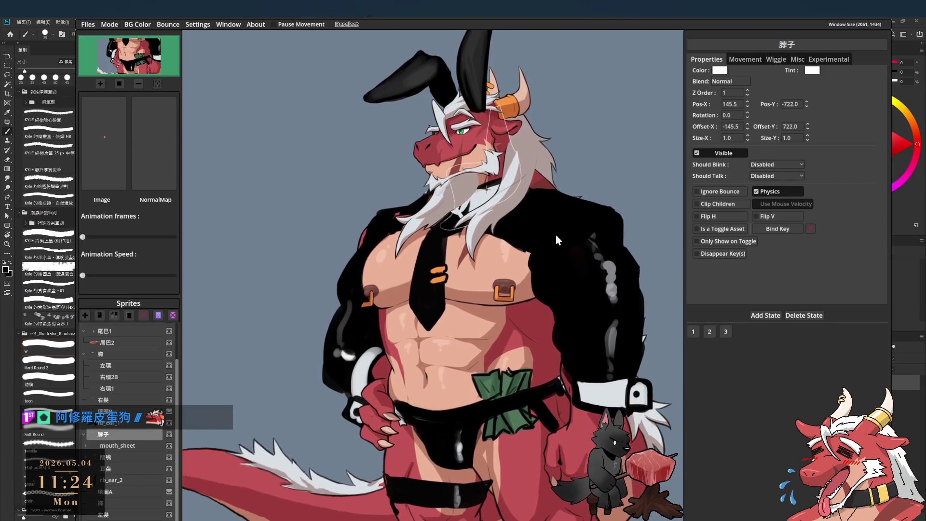
left_click(747, 91)
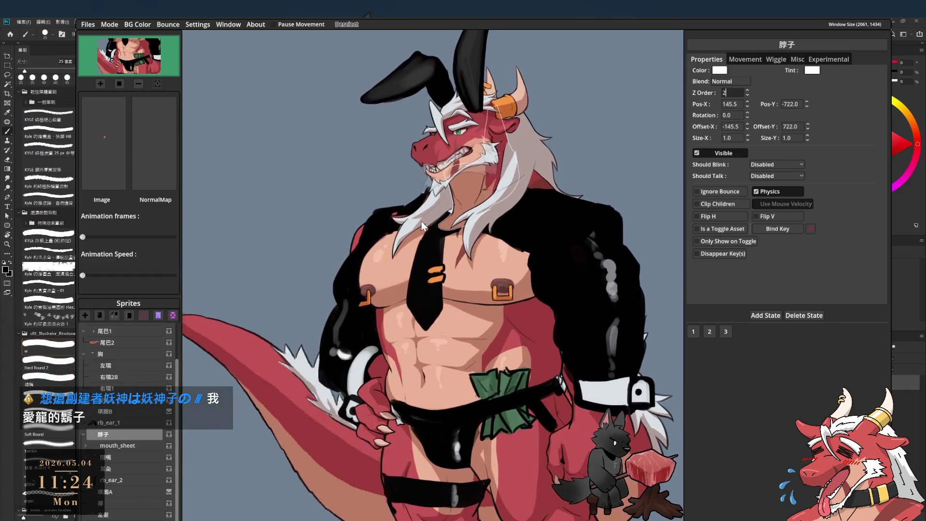
left_click(747, 95)
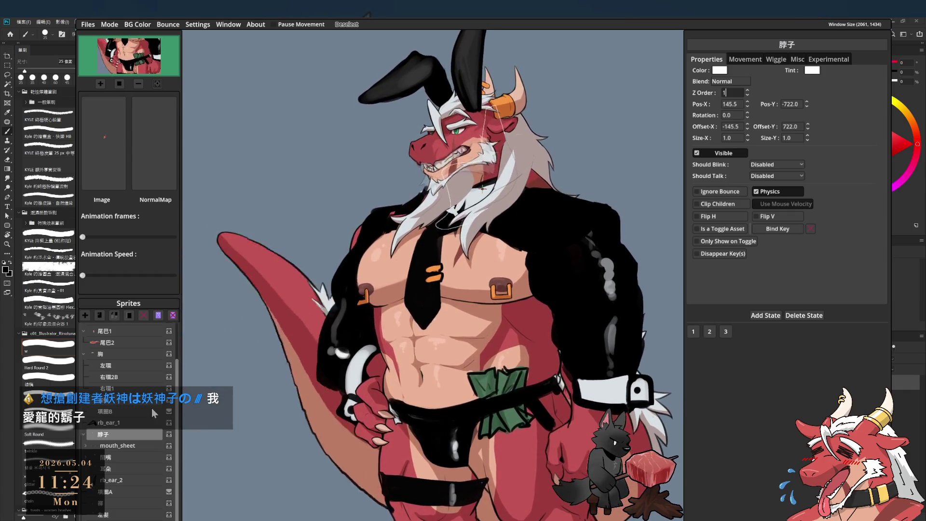
left_click(424, 207)
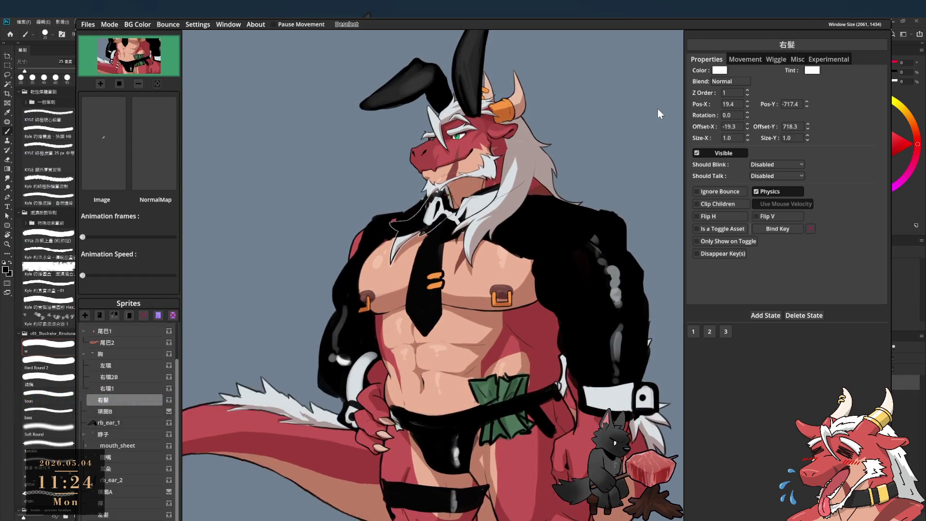
scroll(658, 114, "down", 3)
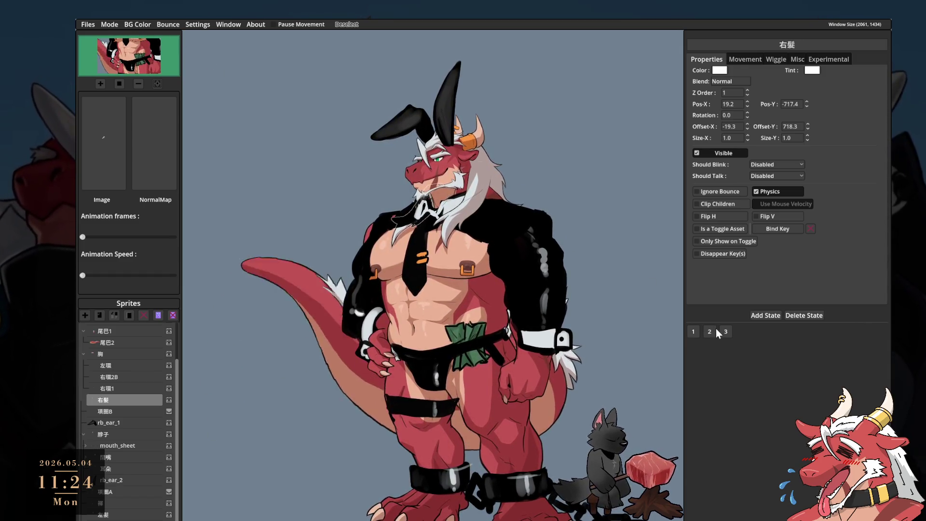
- Assign Shift+3 as State 3's hotkey in the States Remap settings
left_click(238, 25)
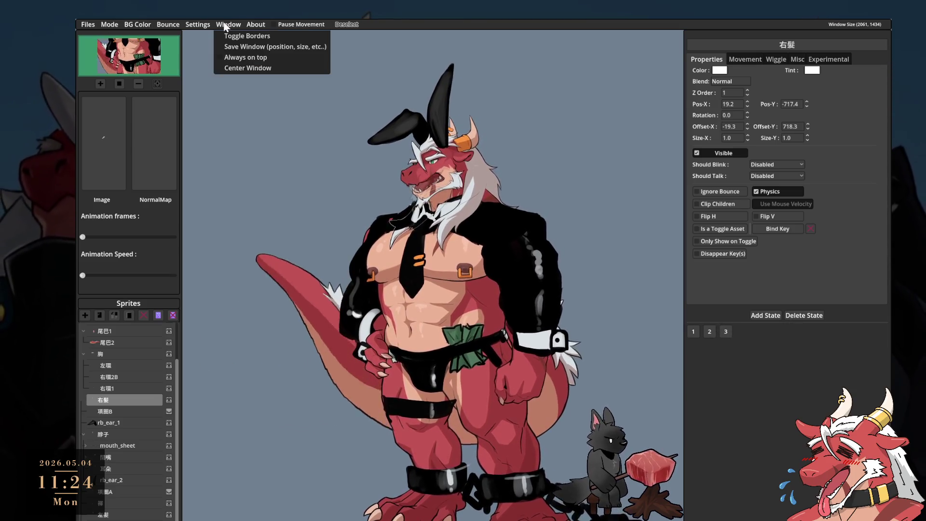
left_click(198, 24)
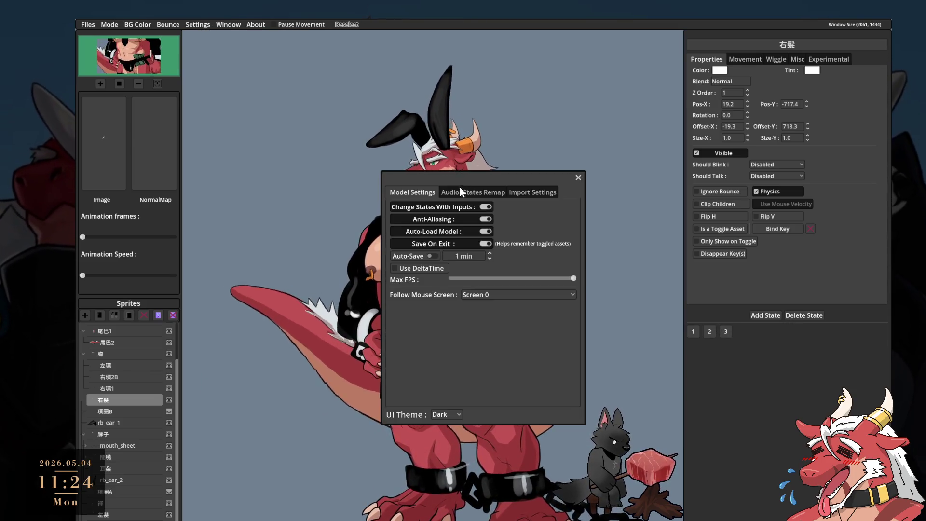
left_click(482, 192)
left_click(459, 244)
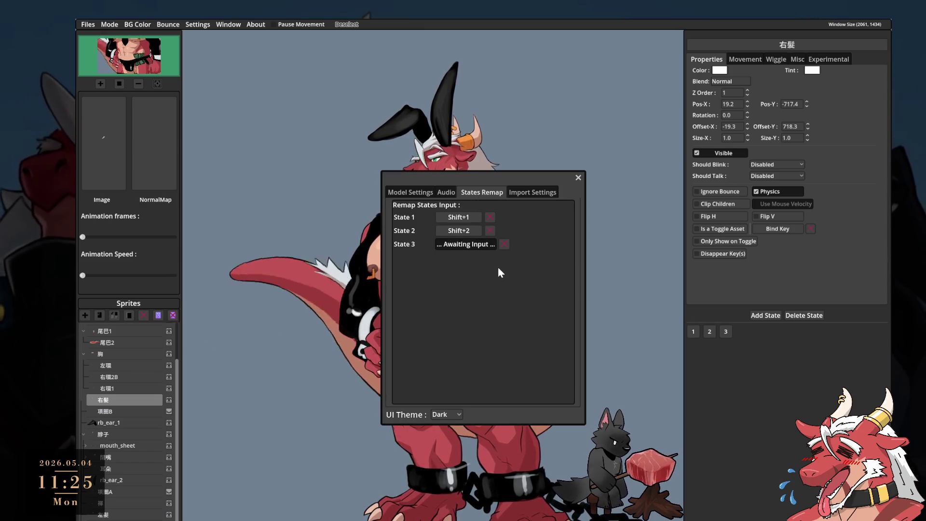
key("shift+3")
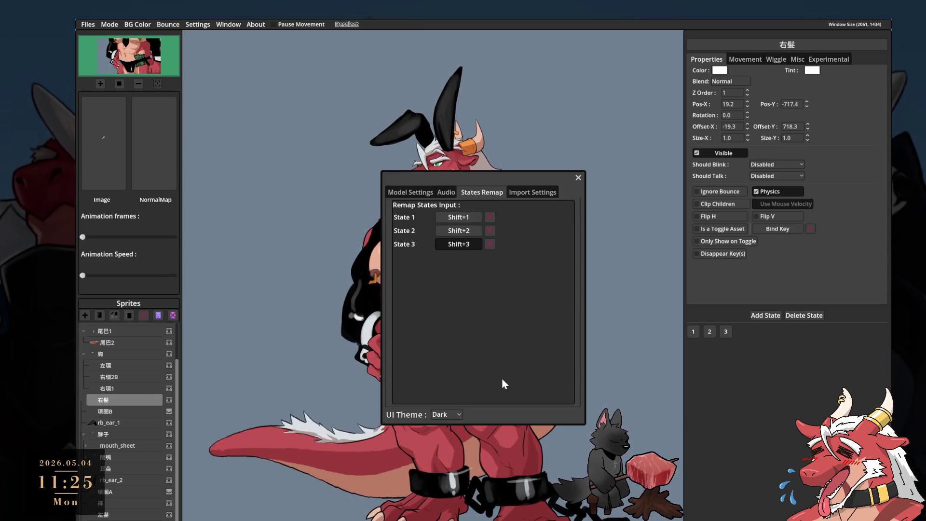
left_click(578, 178)
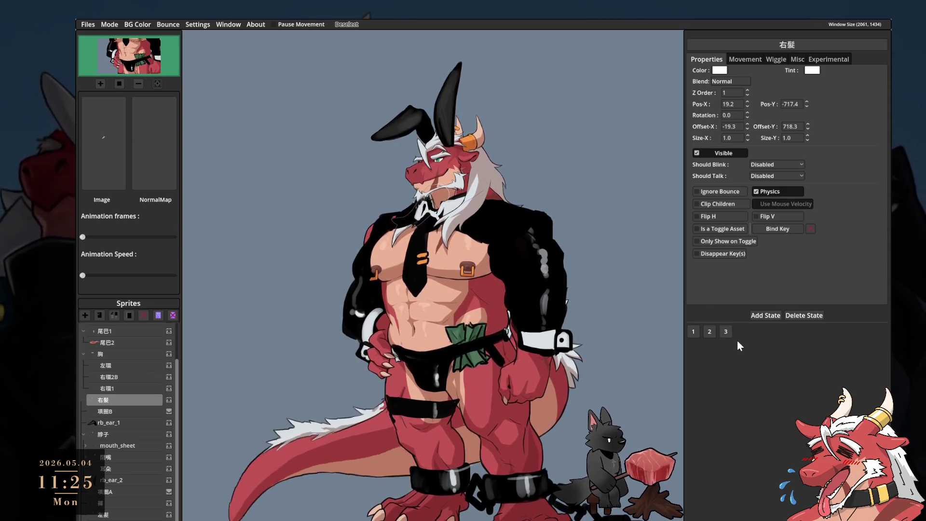
- Test the outfits by alternating Shift+3 and Shift+1 between the loincloth and jacket states
key("shift+3")
key("shift+1")
key("shift+3")
key("shift+1")
key("shift+3")
key("shift+1")
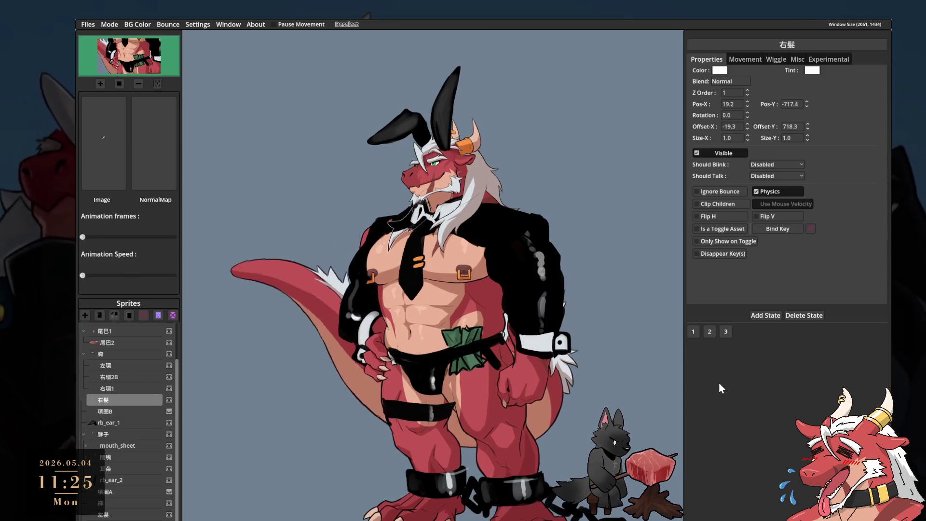
key("shift+3")
key("shift+1")
key("shift+3")
key("shift+1")
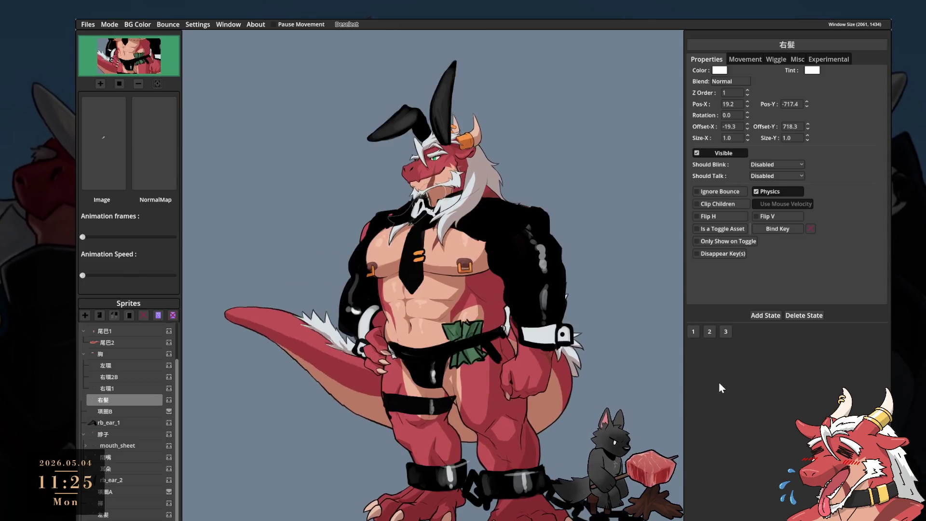
key("shift+3")
key("shift+1")
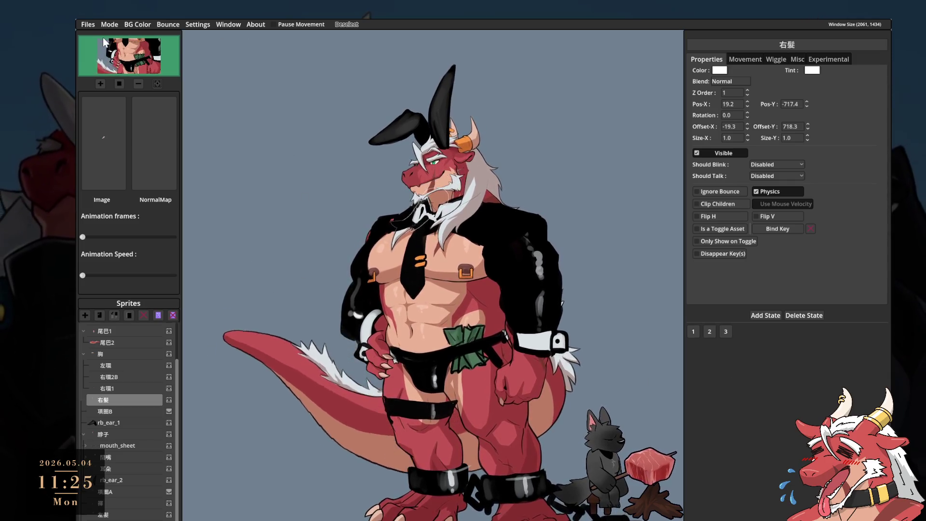
left_click(111, 24)
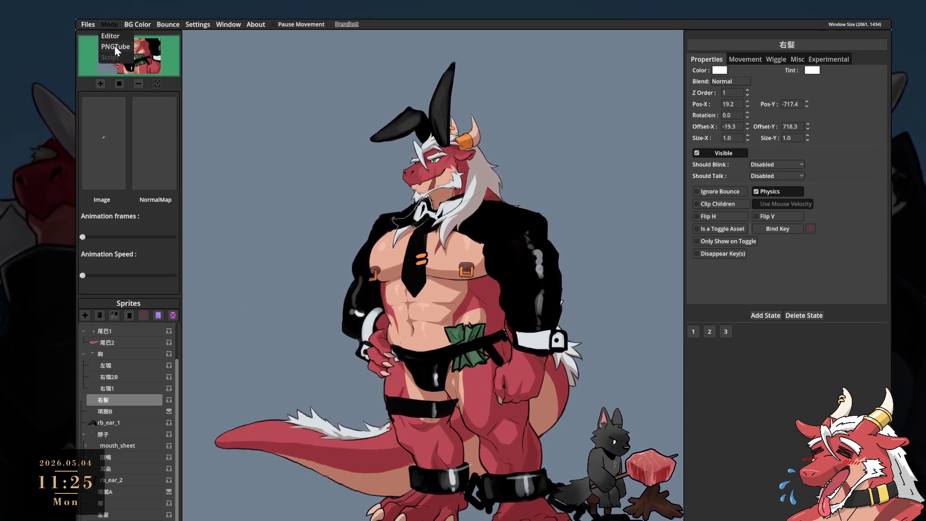
- Turn on PNGTube mode, narrow the avatar window, drag it right, and Alt-Tab to Photoshop
left_click(115, 47)
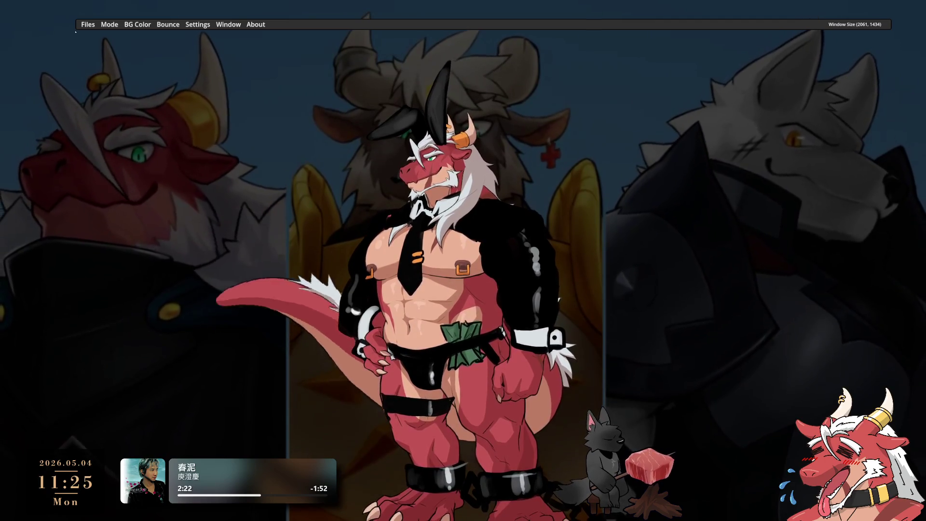
left_click_drag(891, 270, 564, 270)
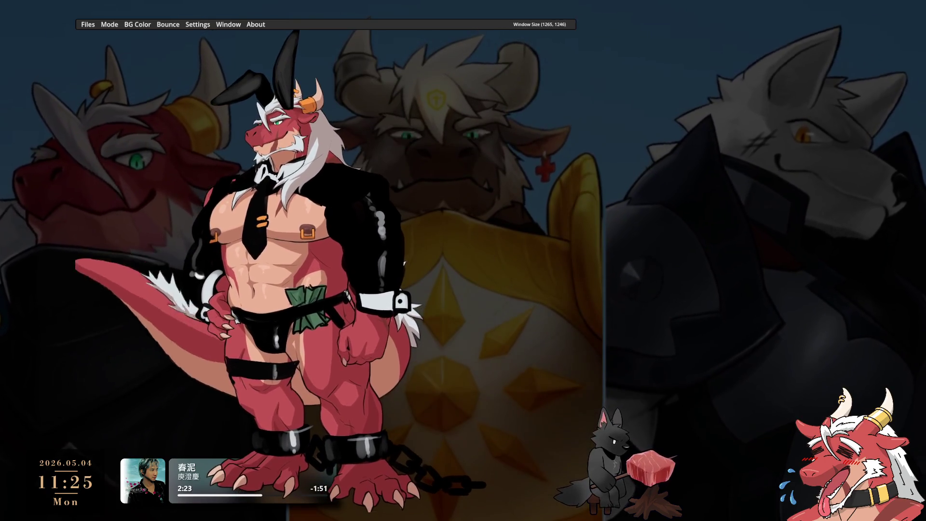
left_click_drag(289, 265, 699, 299)
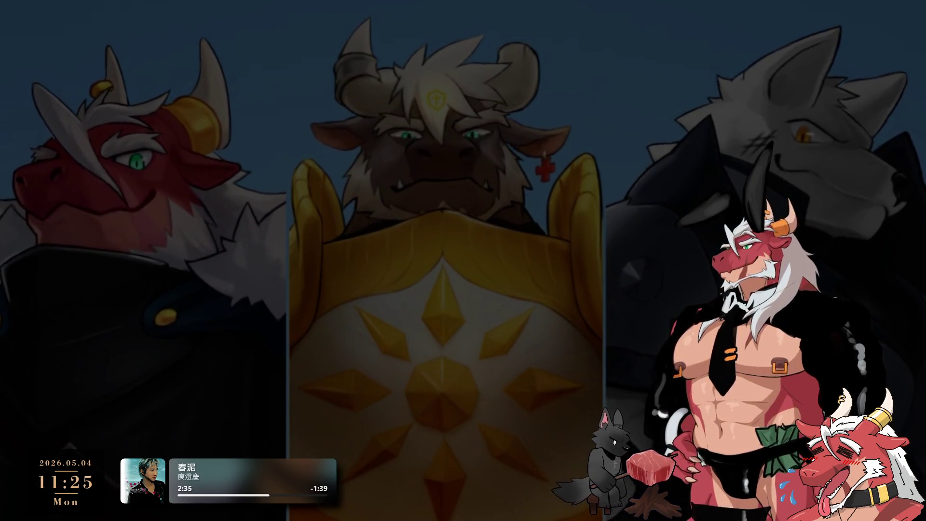
key("alt+Tab")
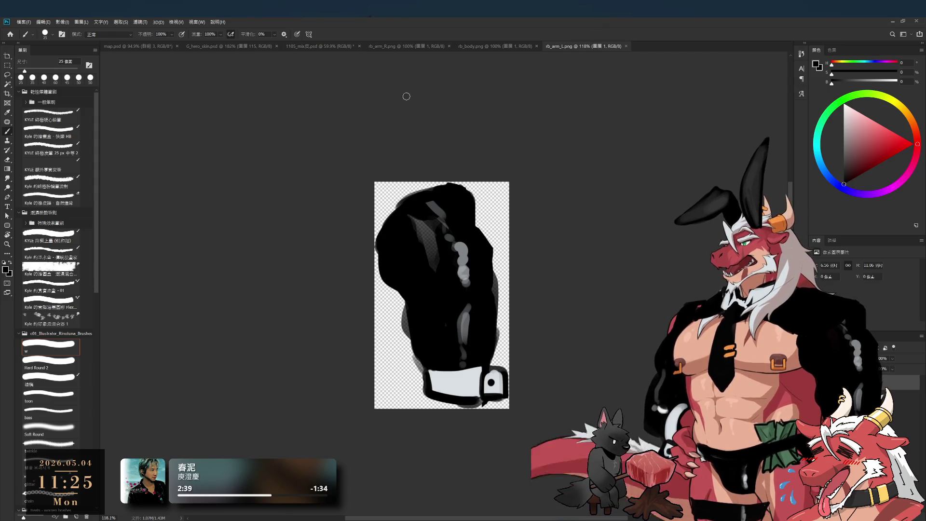
- Save and close 1105_mix皮.psd, then close the rb_arm_R.png and rb_body.png images
left_click(336, 45)
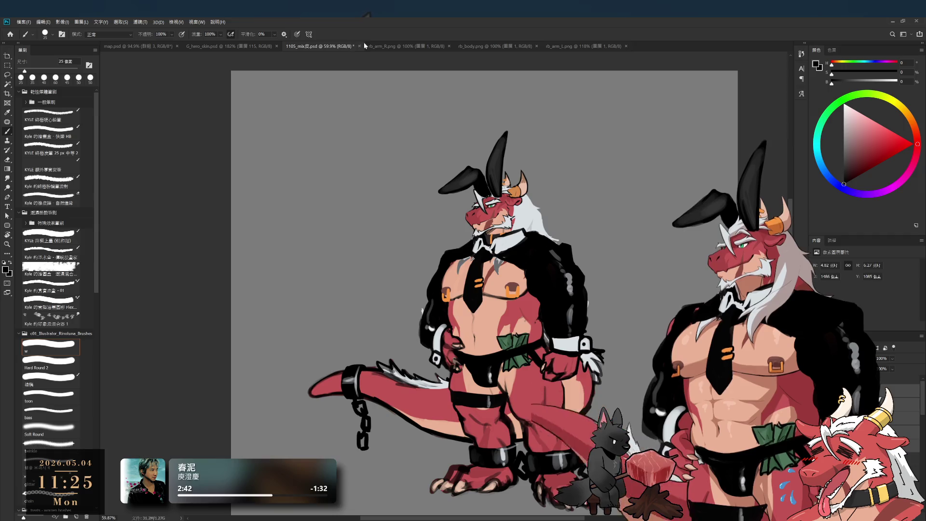
key("ctrl+s")
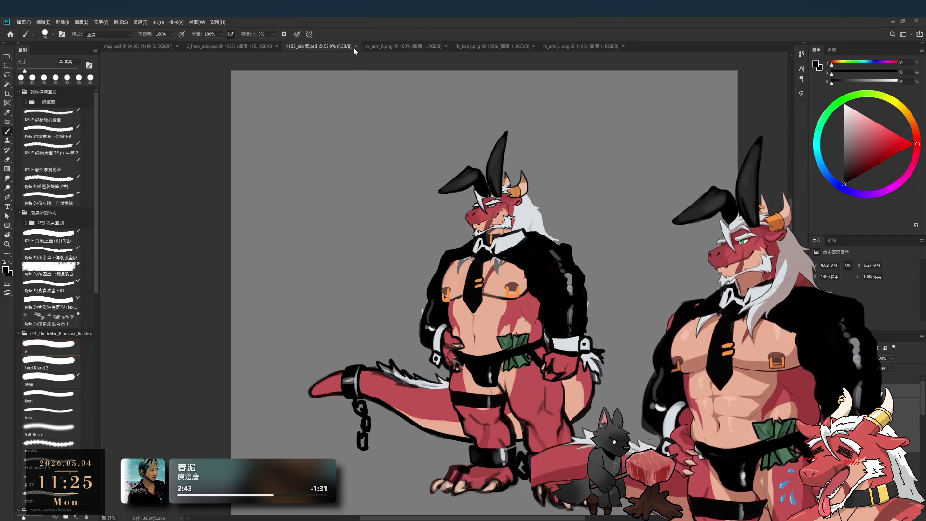
left_click(355, 46)
left_click(366, 46)
left_click(366, 46)
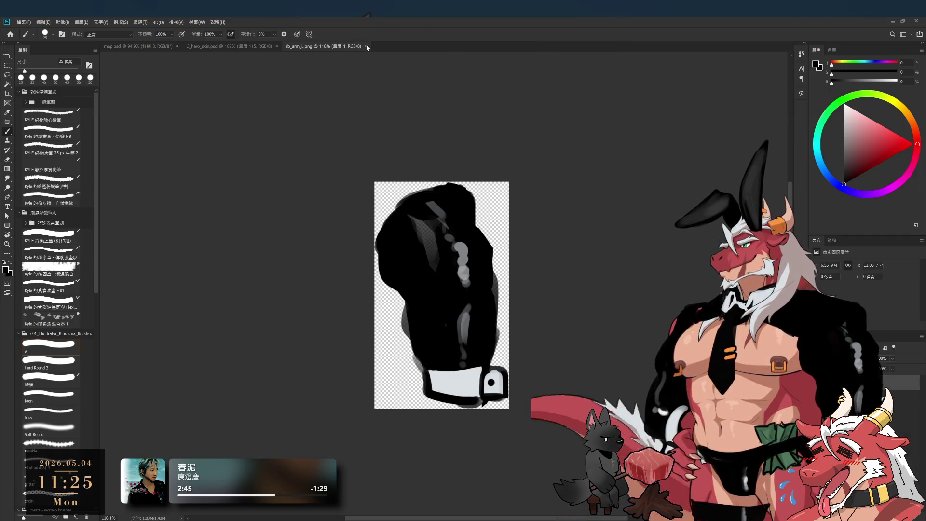
left_click(366, 46)
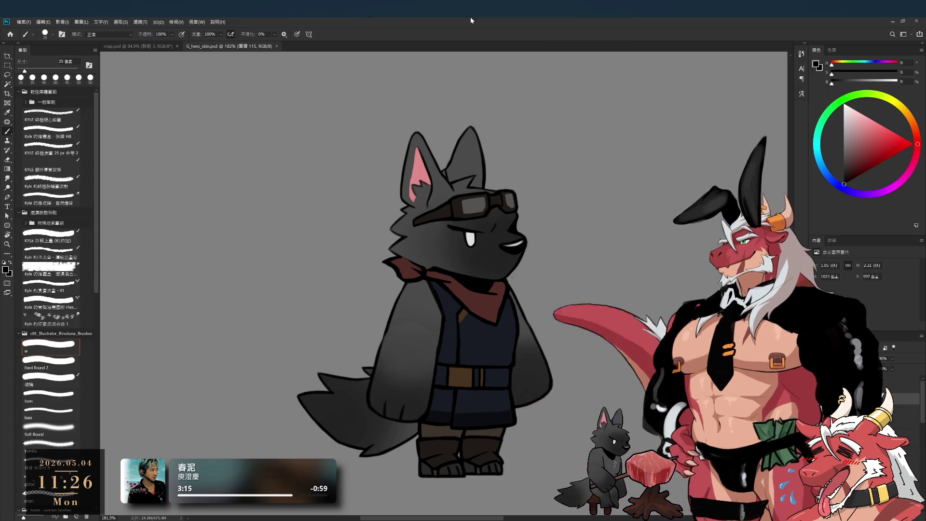
- Paint and erase soft shading on the scarf and vest, enlarging the brush to 30 px
scroll(562, 322, "left", 3)
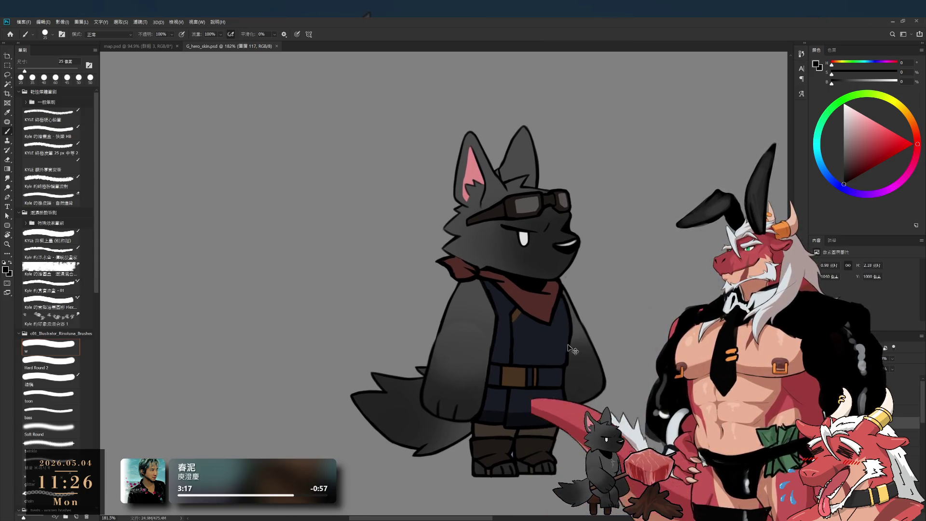
left_click(561, 322)
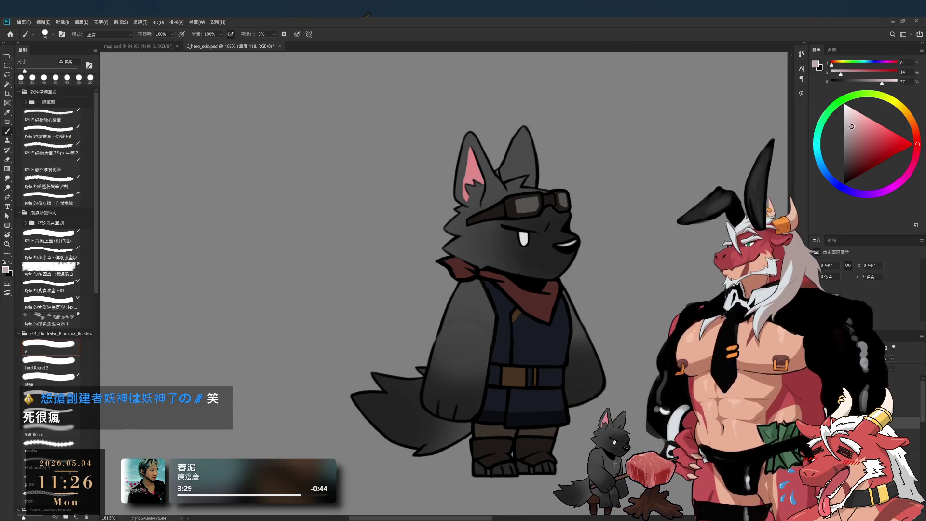
key("ctrl")
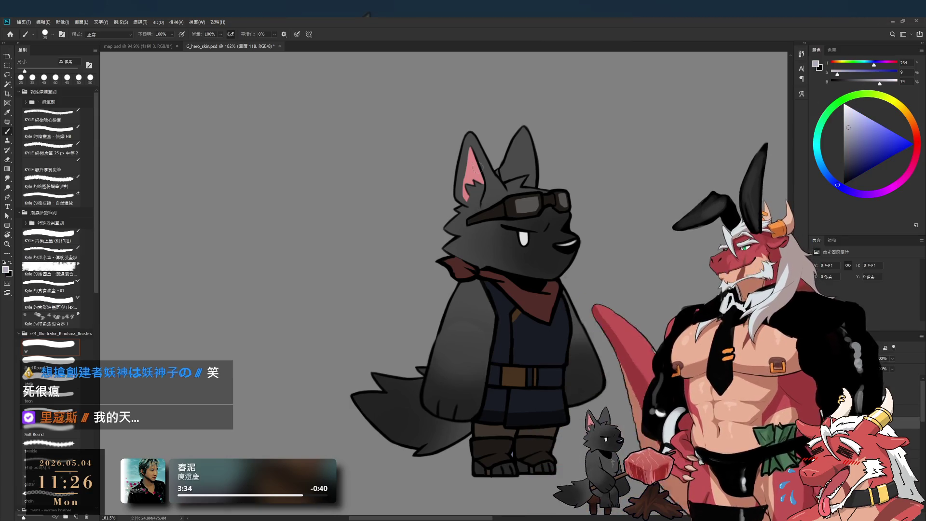
key("bracketright")
key("ctrl")
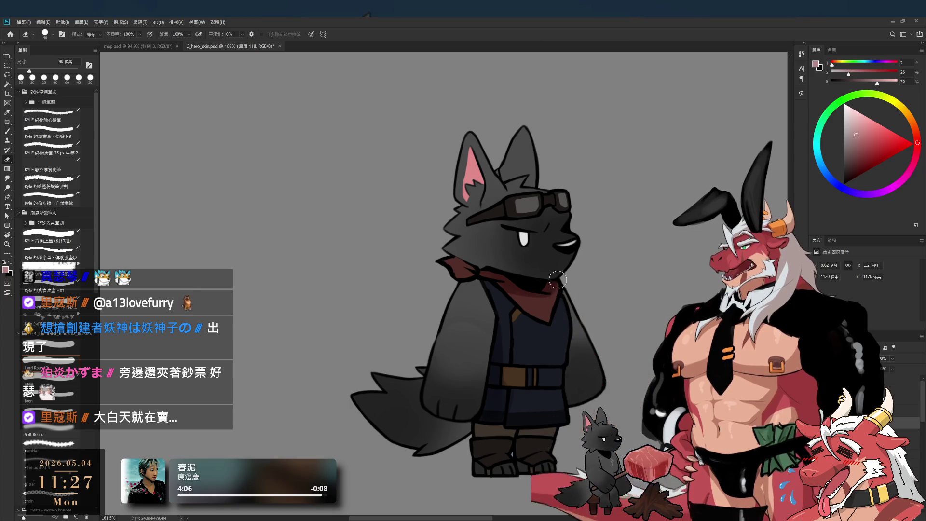
key("b")
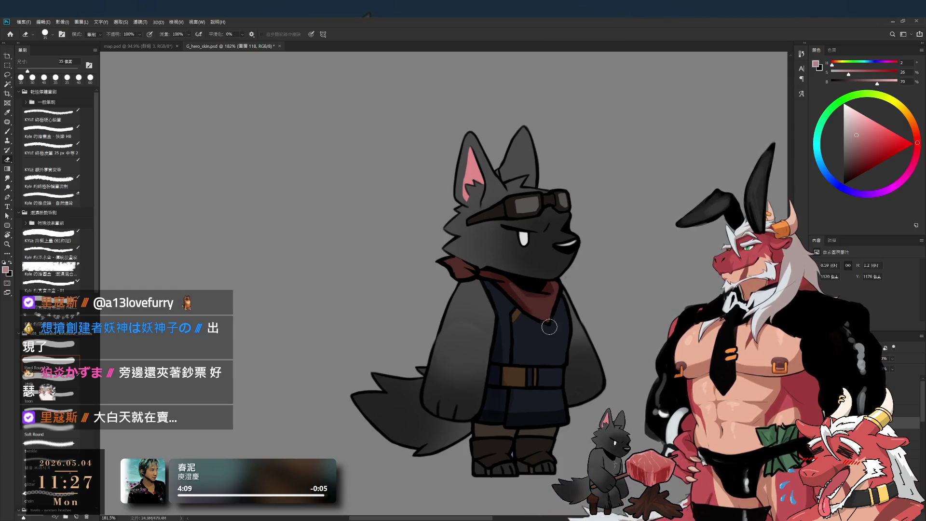
key("b")
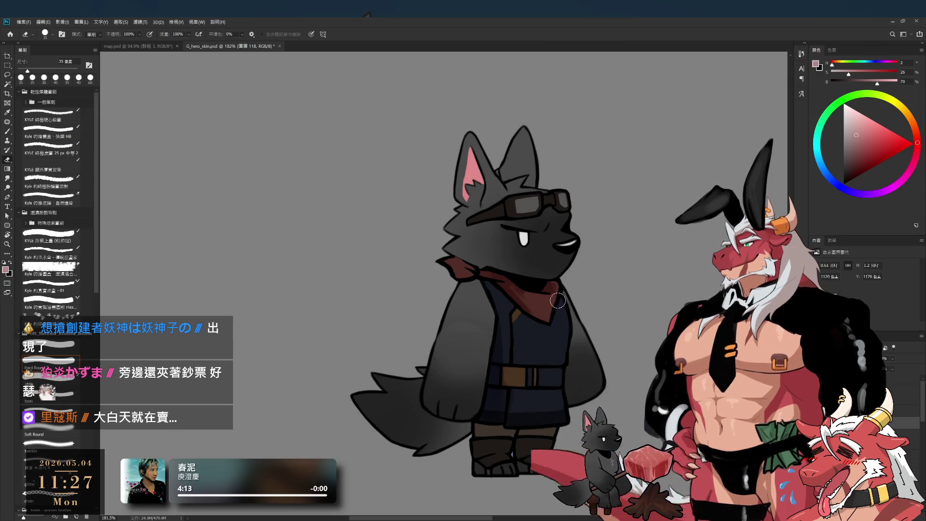
key("b")
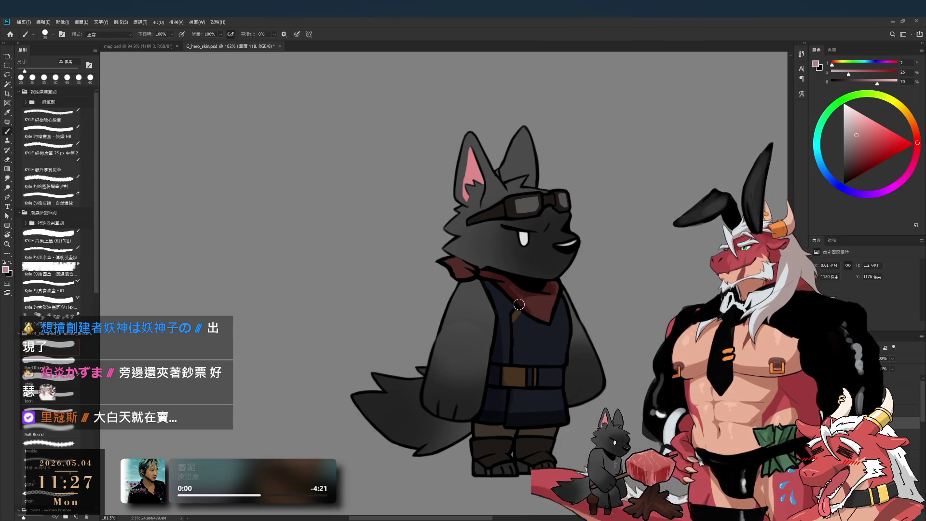
key("e")
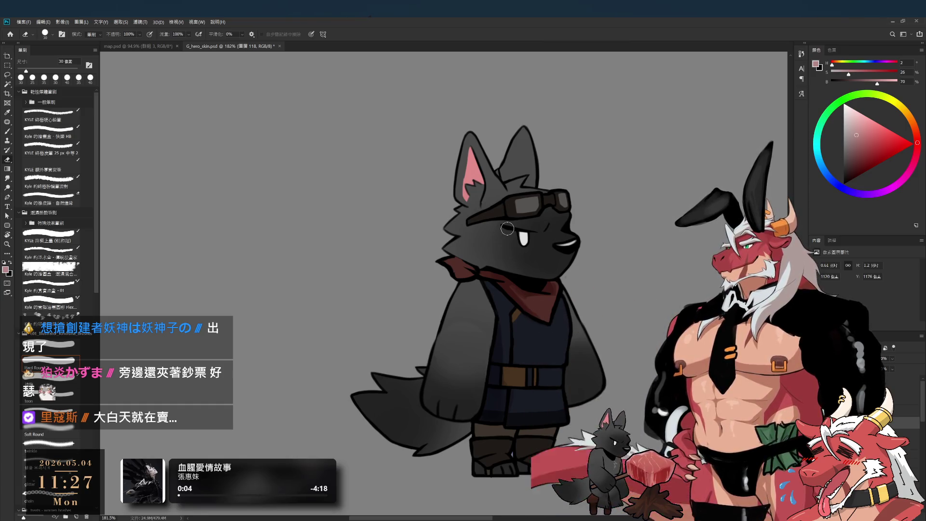
- Paint shading with a 25–30 px brush, erasing stray strokes
key("b")
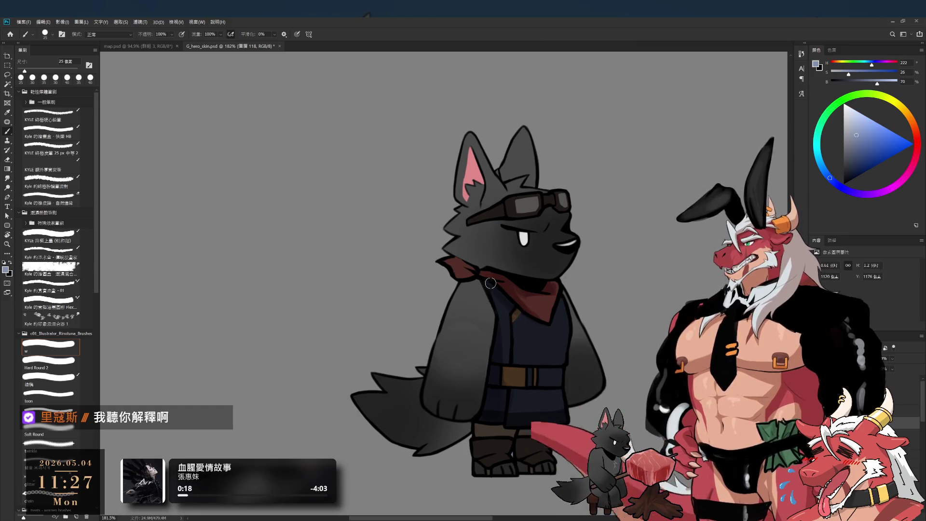
key("bracketright")
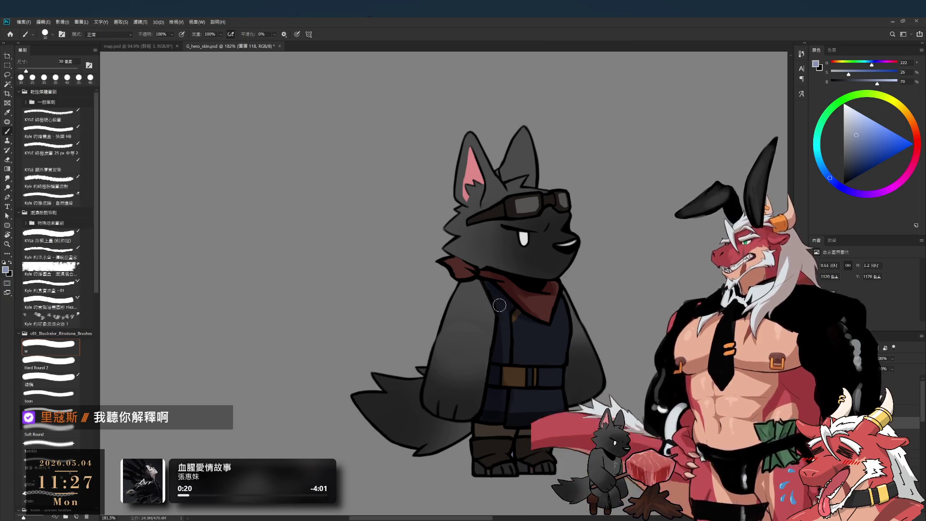
key("bracketleft")
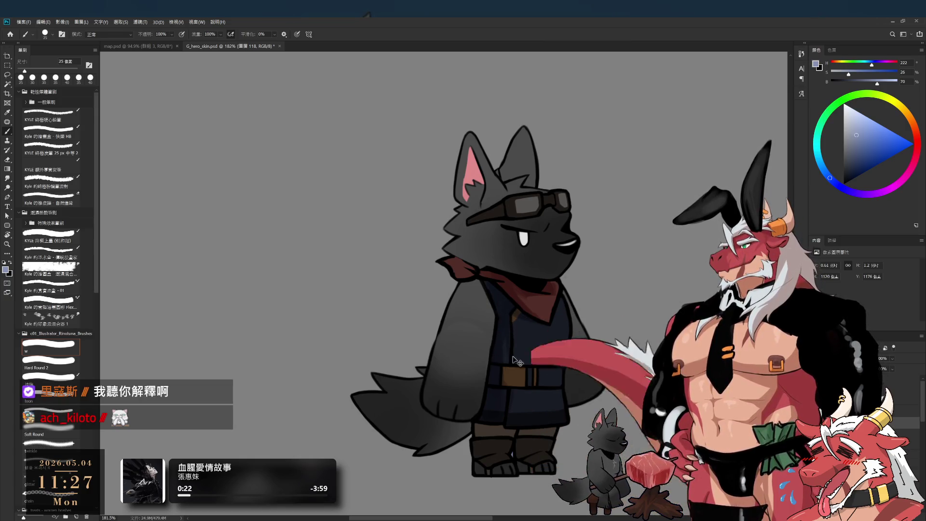
key("e")
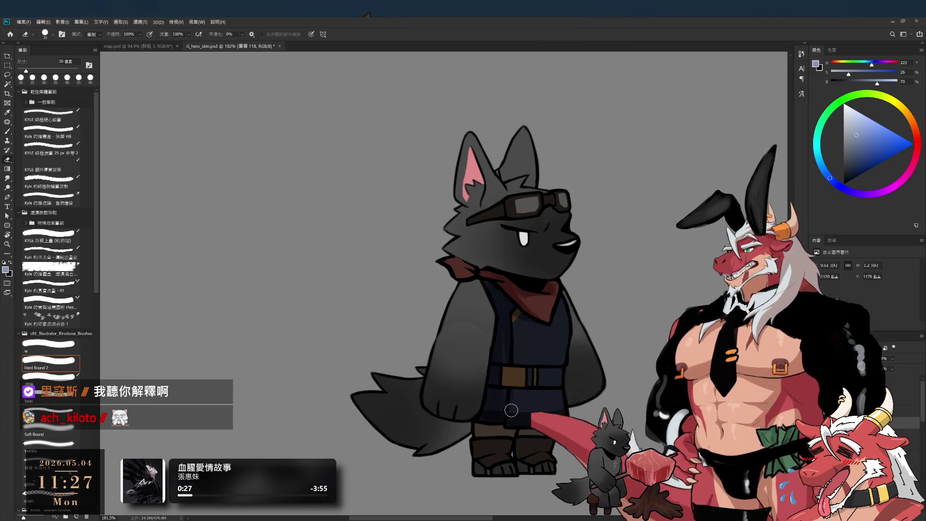
key("b")
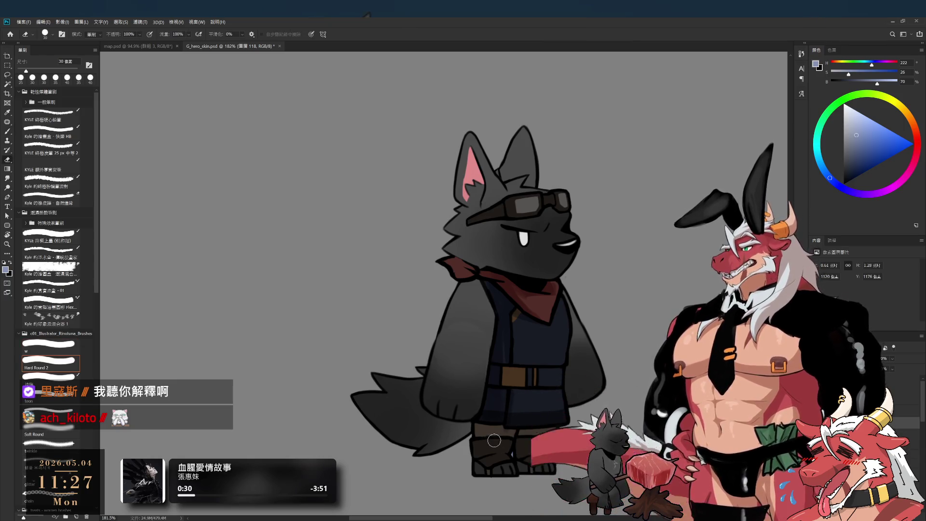
- Pick a saturated brown and shade the boots with a 30–35 px brush, cleaning up with the eraser
left_click(908, 115)
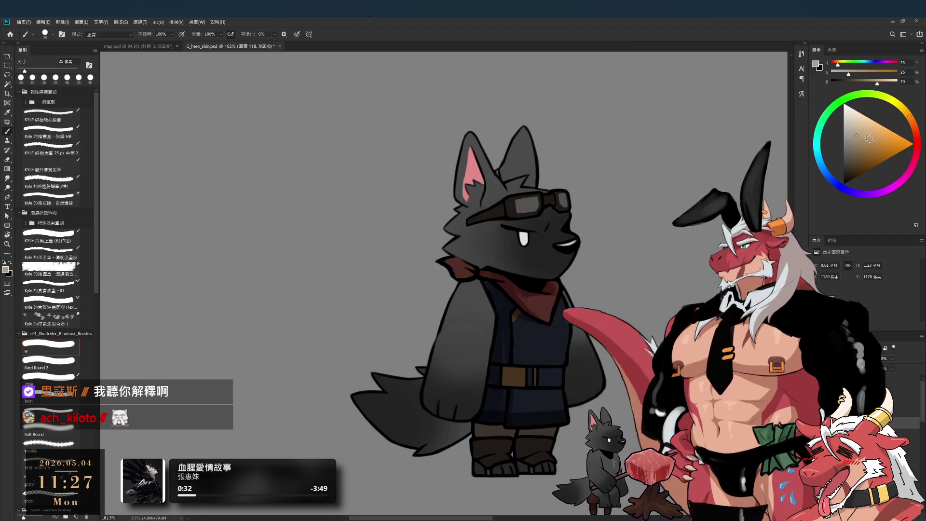
left_click(854, 139)
left_click(856, 139)
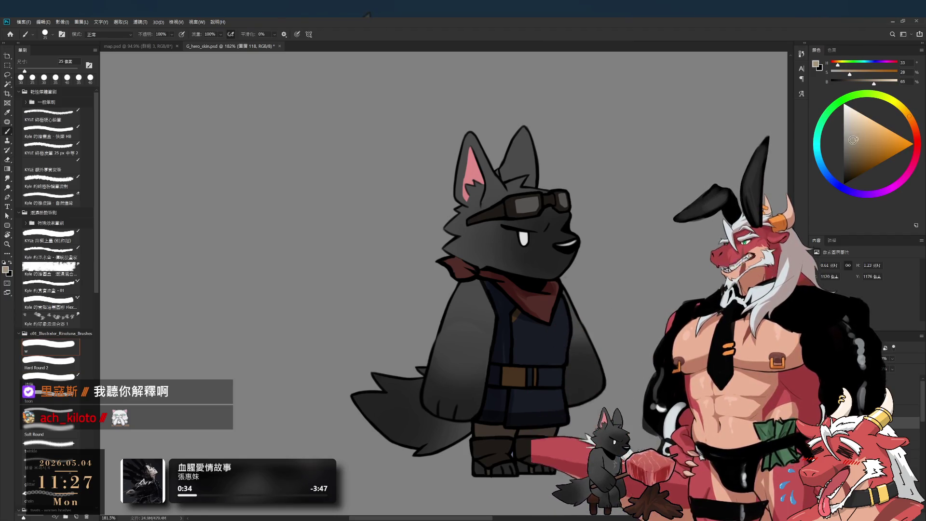
key("bracketright")
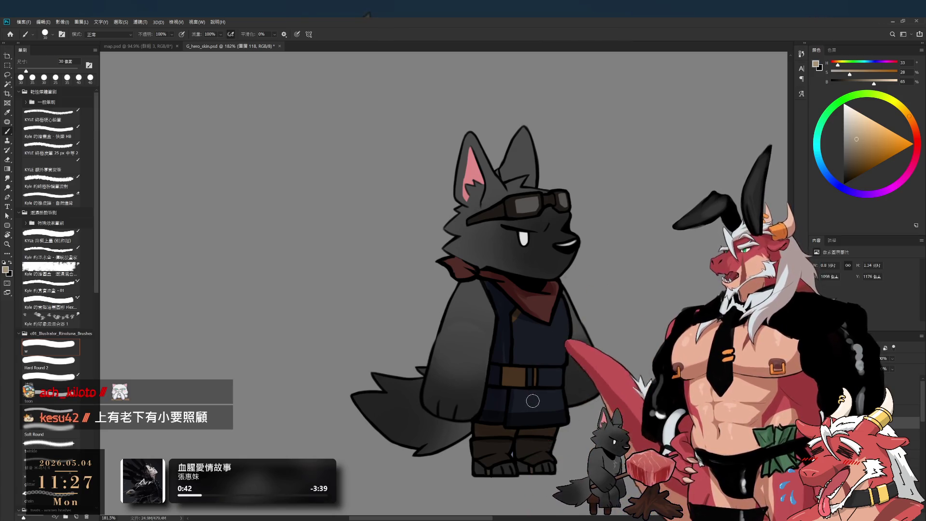
key("e")
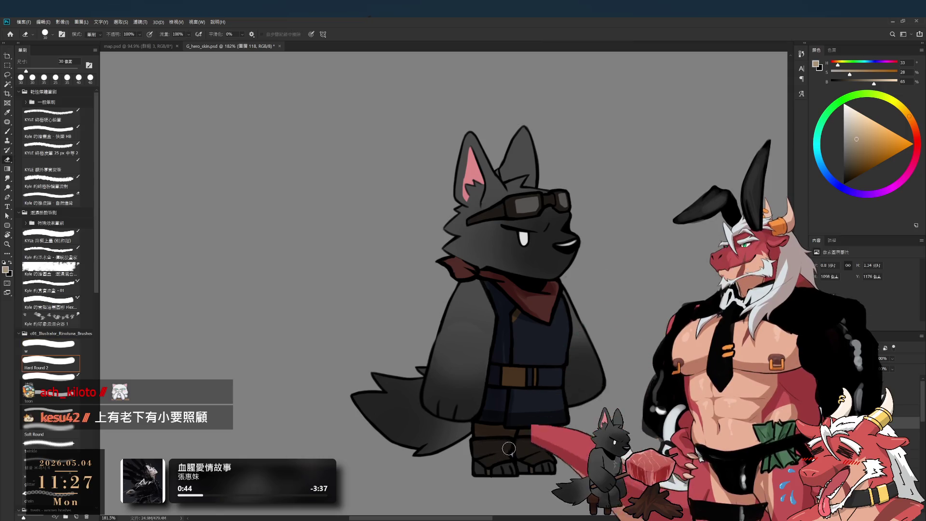
key("b")
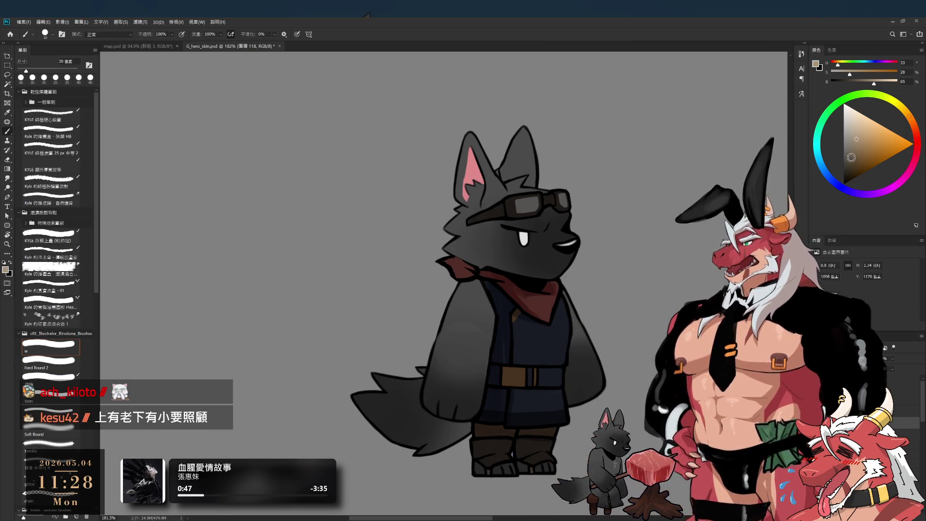
key("bracketright")
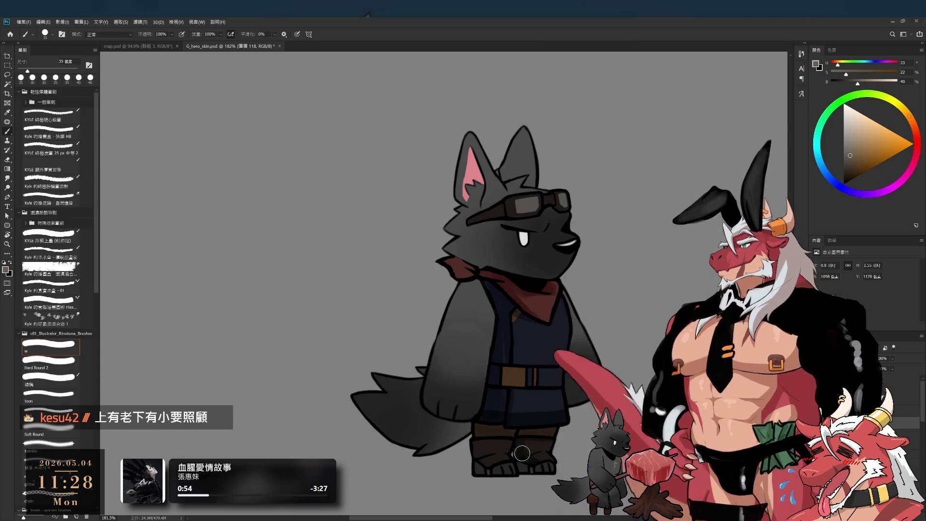
key("r")
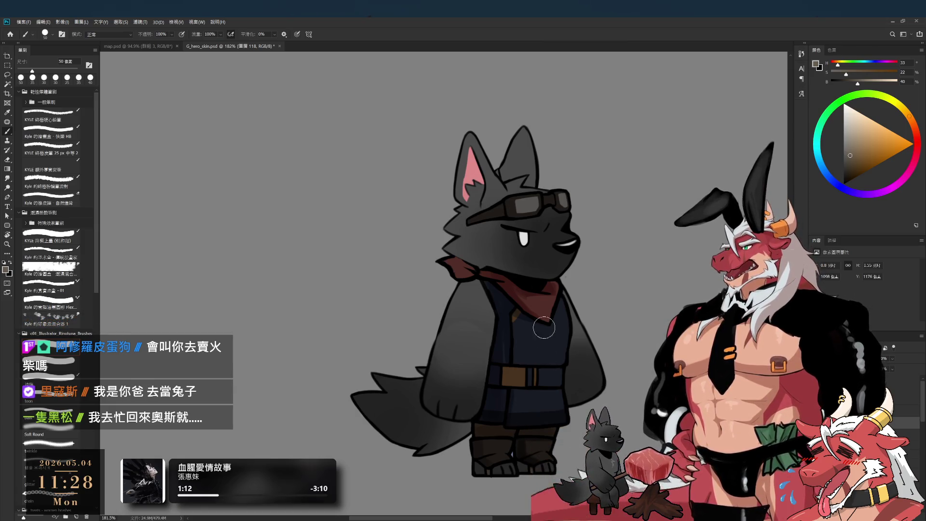
- Try lighter, blue and orange colours while shrinking the brush from 45 to 35 px
left_click(857, 112)
key("bracketleft")
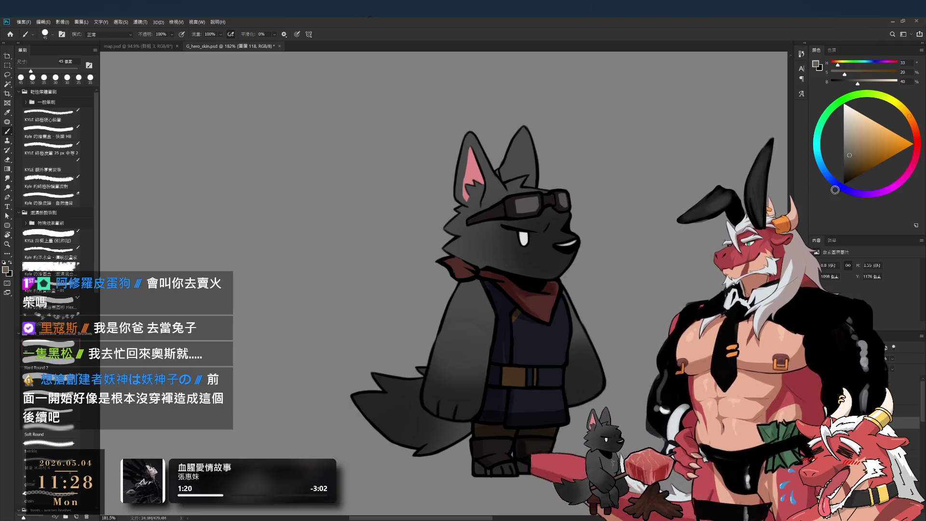
left_click_drag(827, 171, 822, 177)
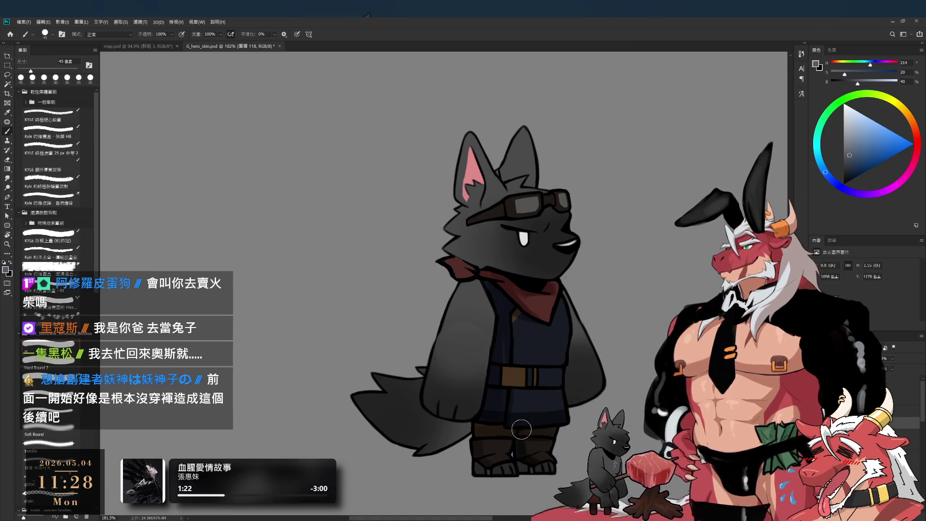
key("bracketleft")
left_click(905, 111)
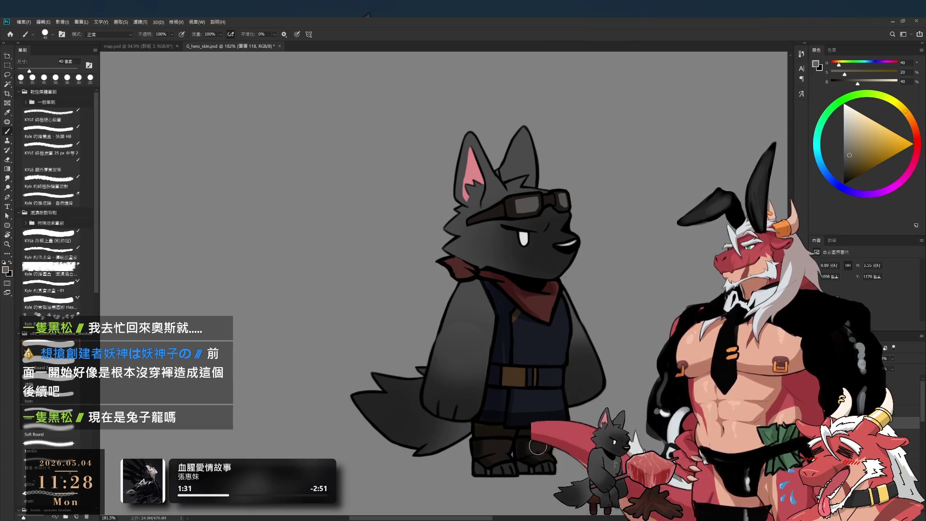
key("bracketleft")
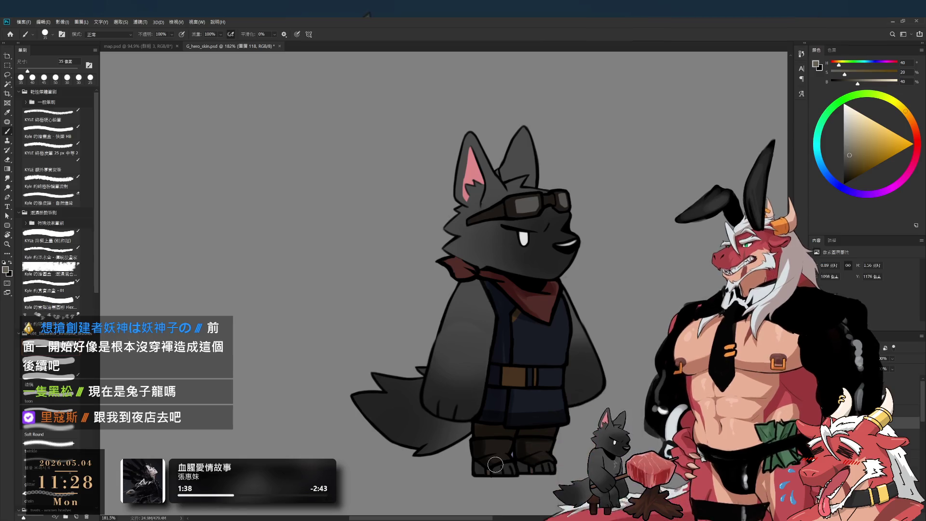
- Clean up with a smaller eraser tip, then load a muted orange-red for the scarf shading
key("e")
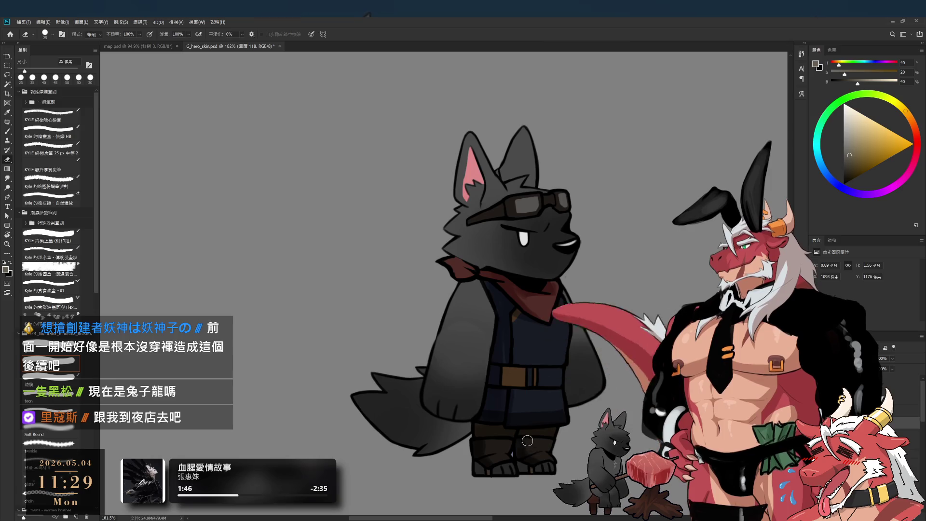
key("b")
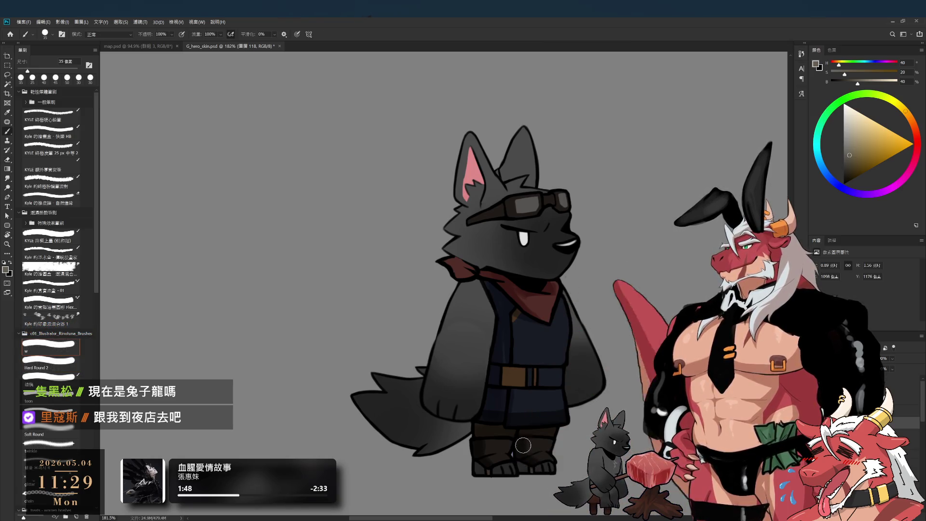
key("e")
left_click(66, 350)
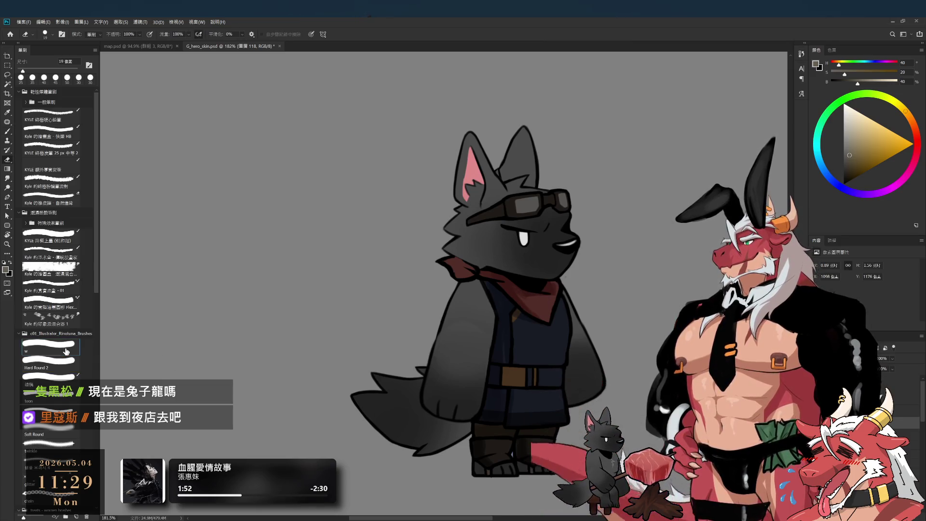
key("bracketright")
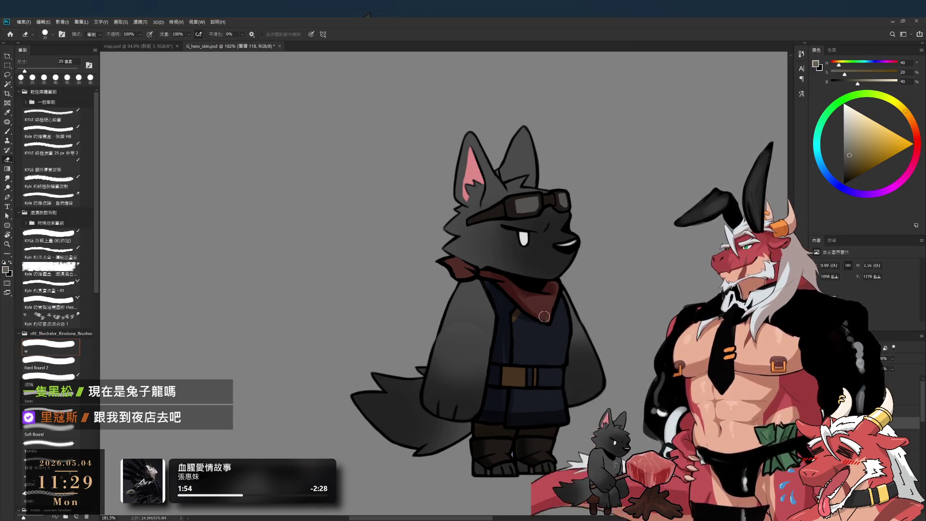
key("b")
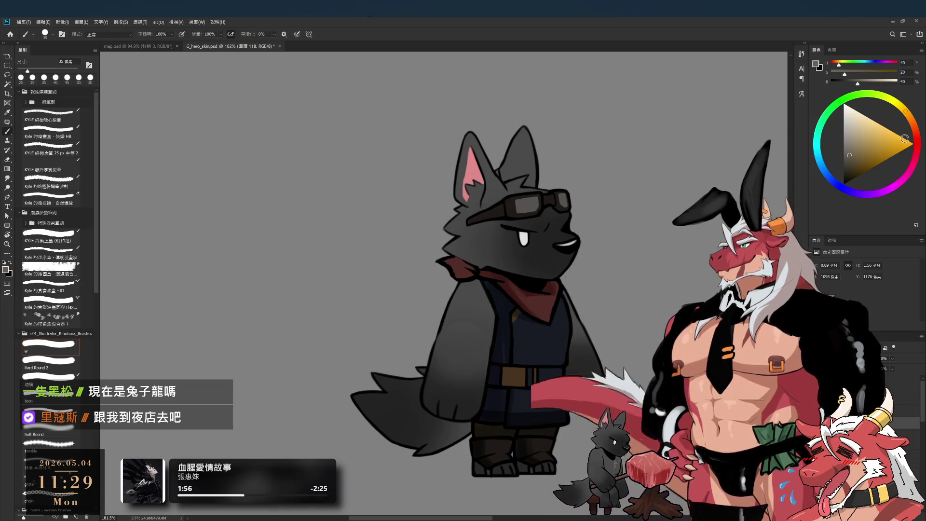
left_click(913, 124)
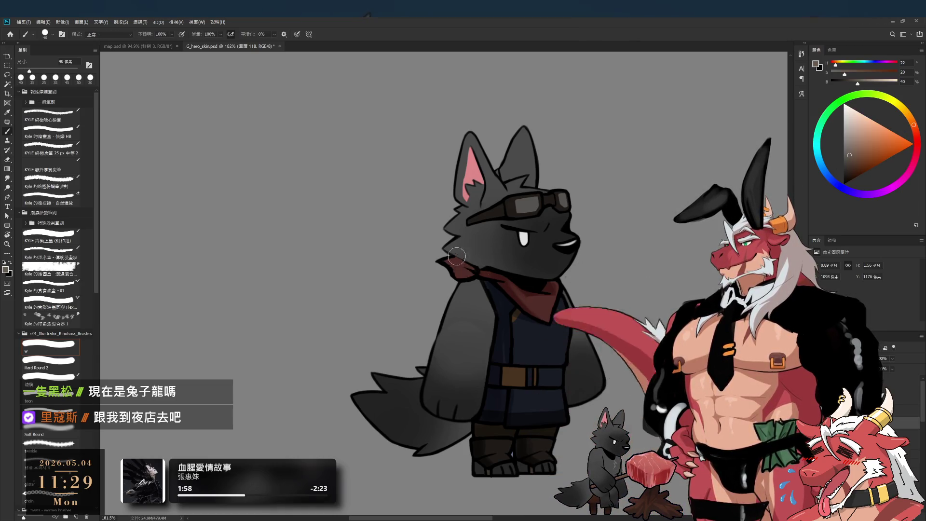
key("bracketright")
left_click(860, 141)
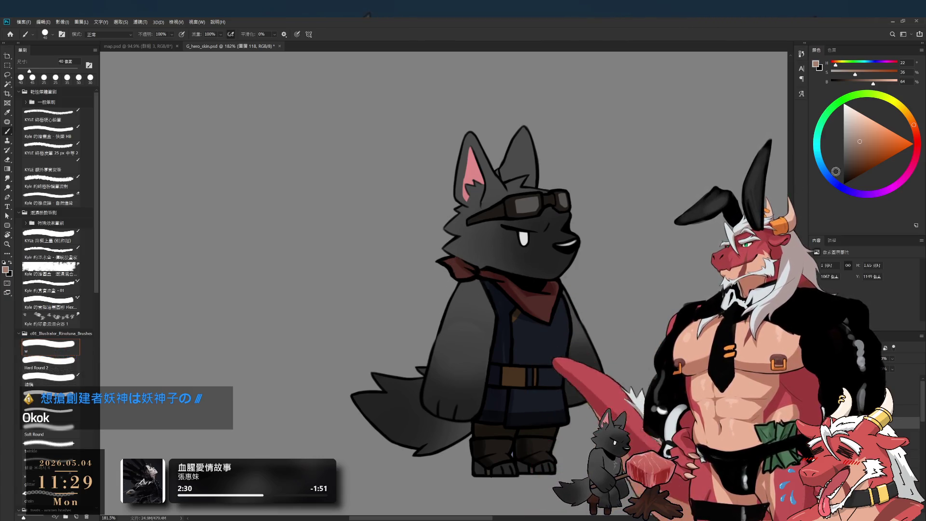
- Paint redder shading on the scarf folds, erasing stray strokes
left_click(915, 131)
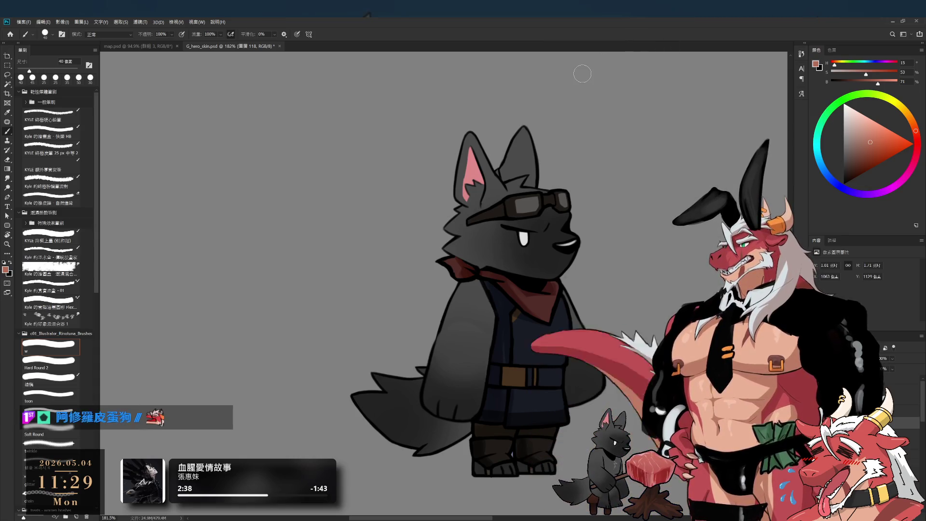
key("e")
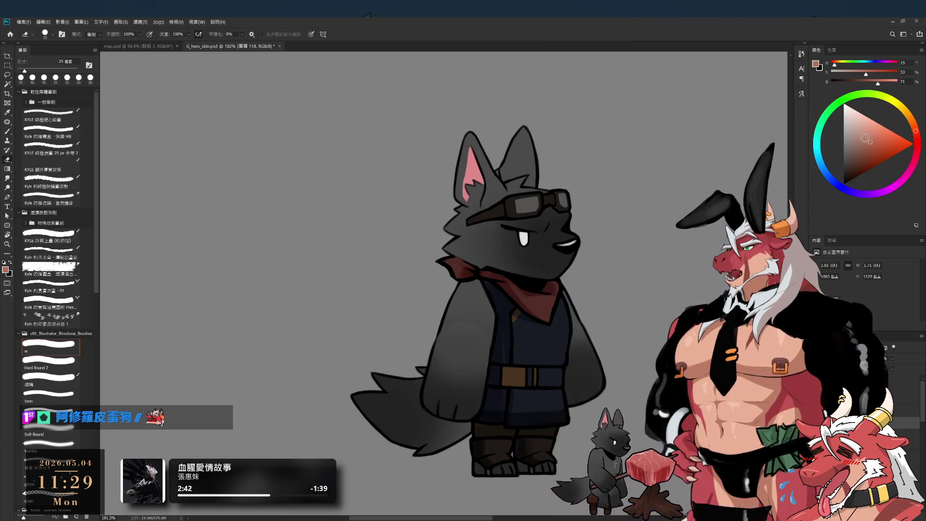
key("b")
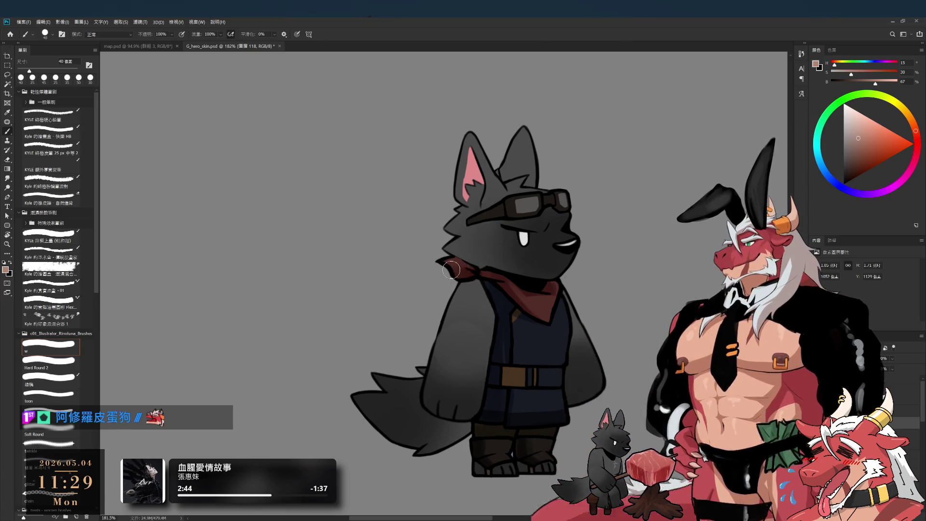
key("e")
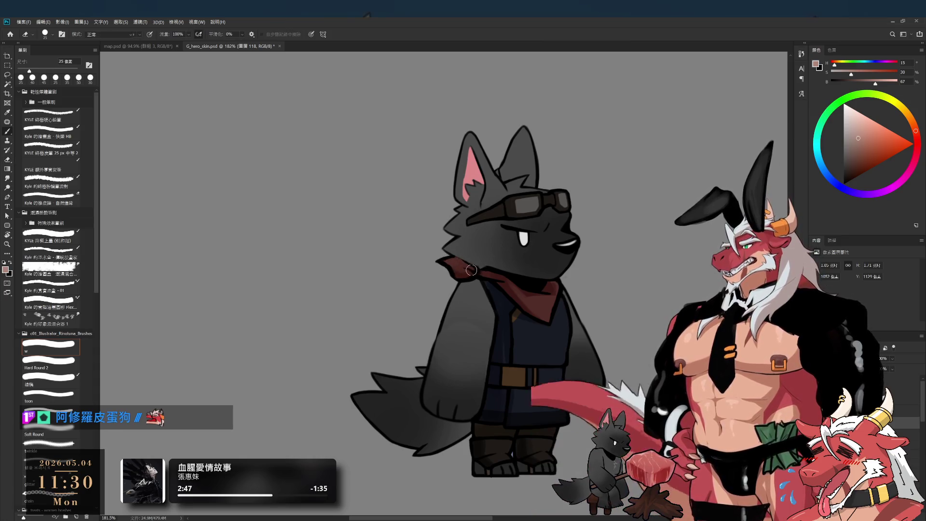
key("b")
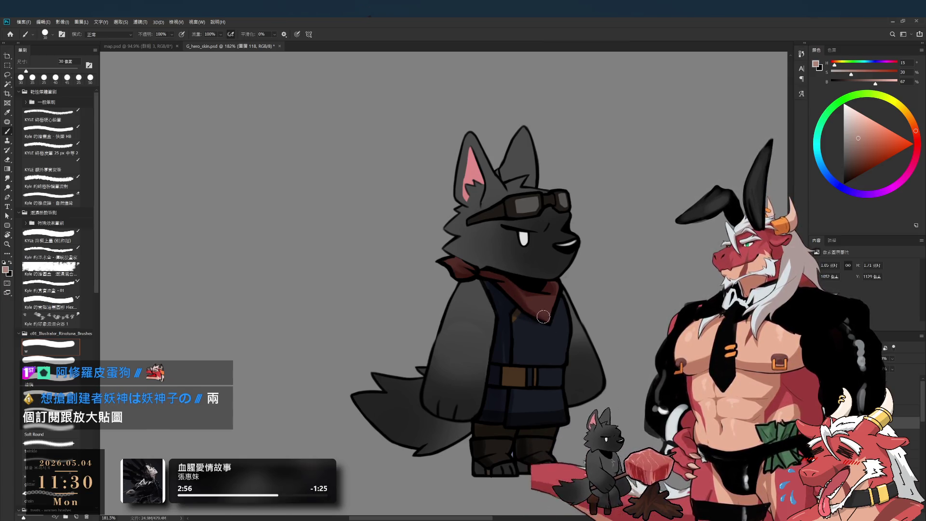
- Enlarge the brush and keep refining the scarf shading, zooming out to check and recentring the wolf
key("bracketright")
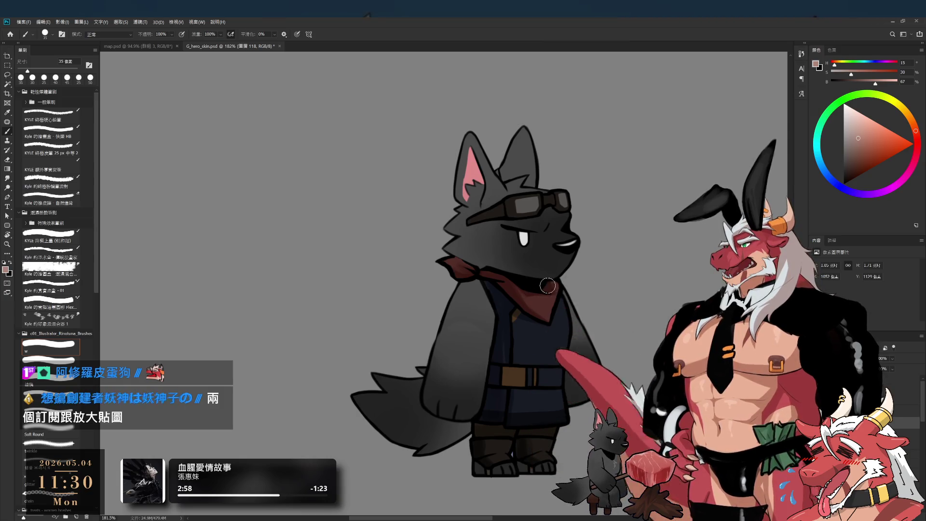
key("e")
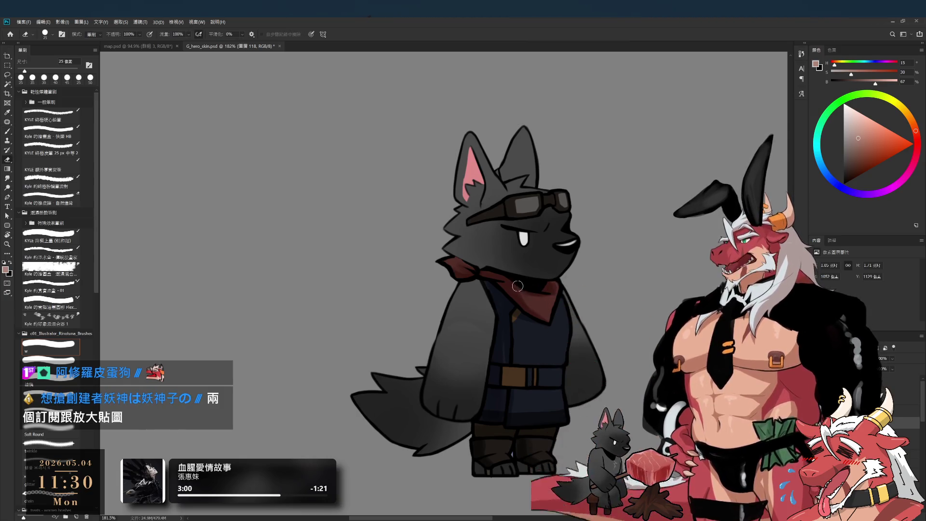
key("b")
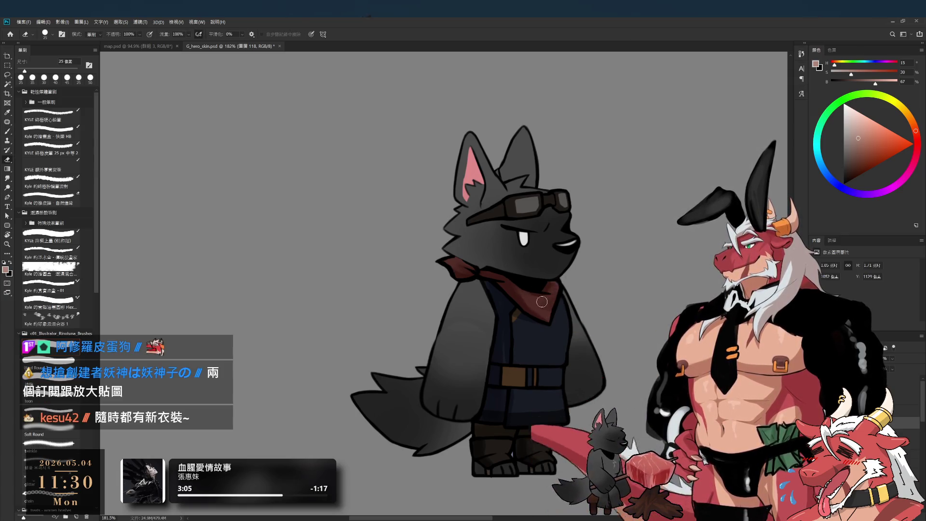
key("b")
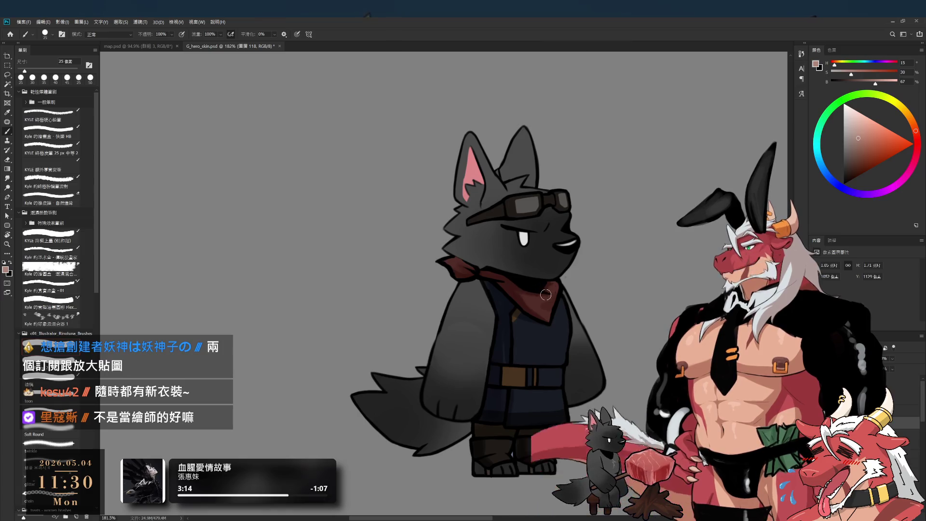
key("e")
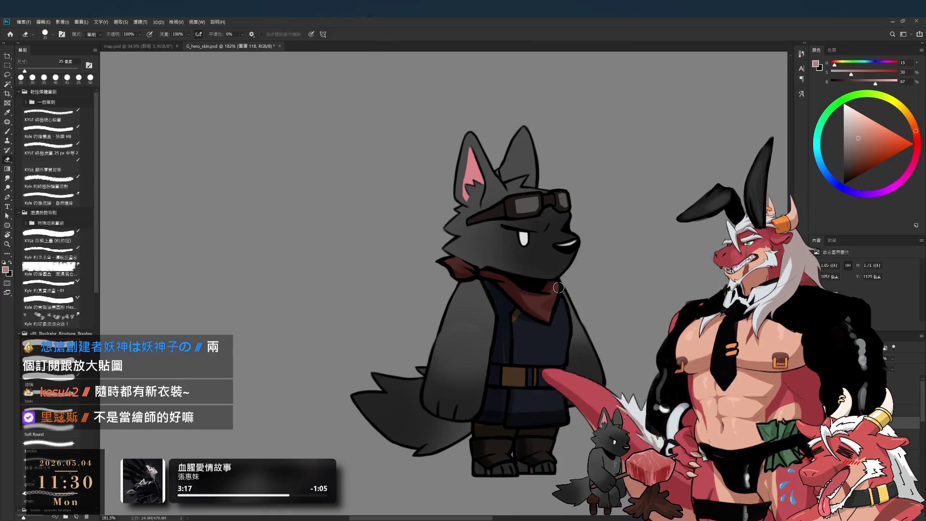
key("b")
scroll(531, 328, "down", 2)
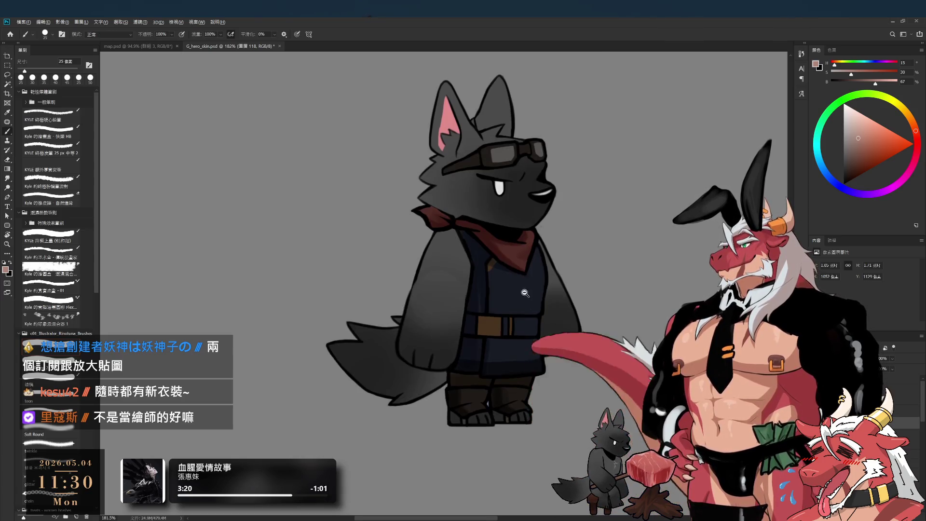
scroll(511, 299, "down", 3)
scroll(493, 277, "down", 3)
scroll(493, 277, "up", 3)
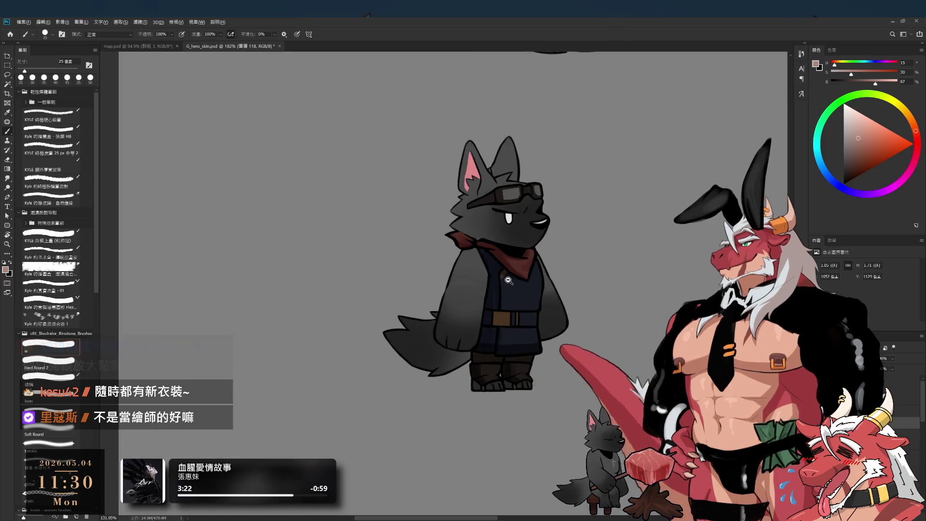
scroll(487, 299, "up", 2)
scroll(482, 318, "up", 1)
scroll(480, 332, "up", 1)
scroll(480, 332, "up", 1)
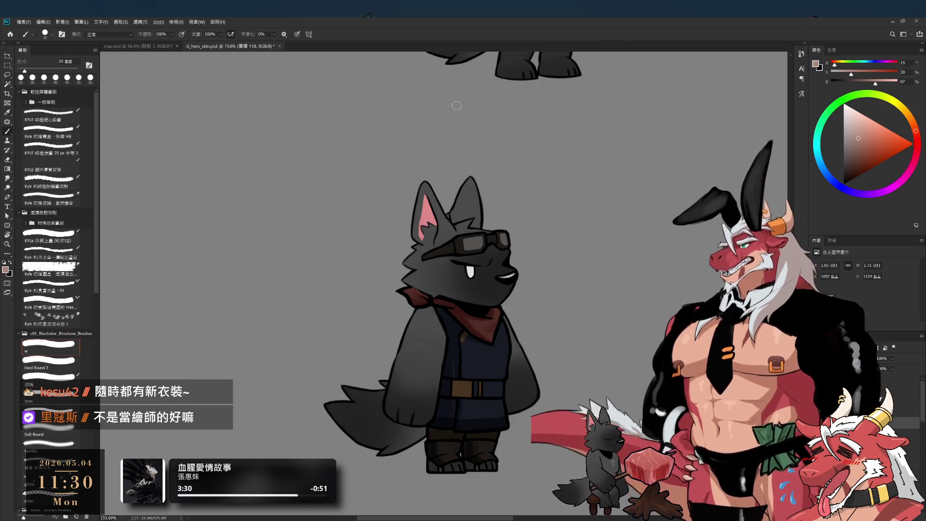
left_click_drag(454, 357, 506, 318)
key("e")
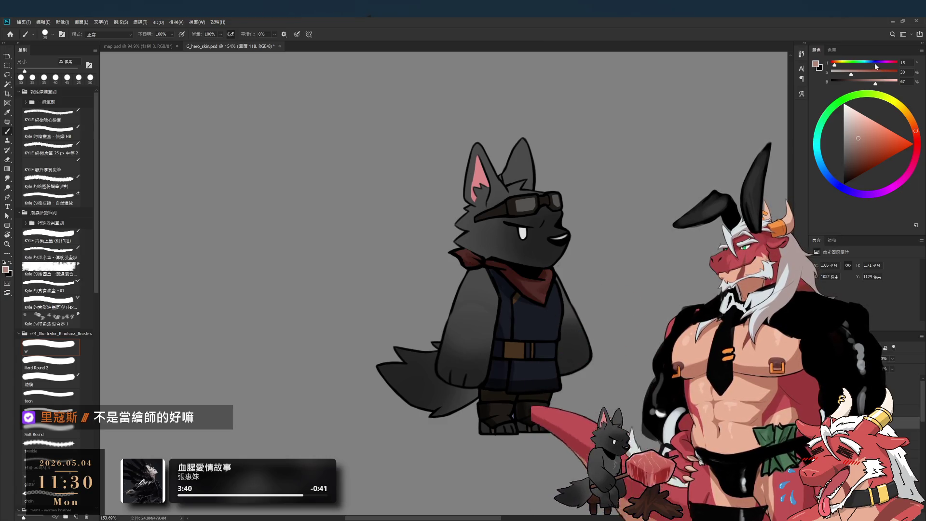
- Pick a bluish colour for the vest shading and shrink the brush slightly
left_click(840, 187)
key("bracketleft")
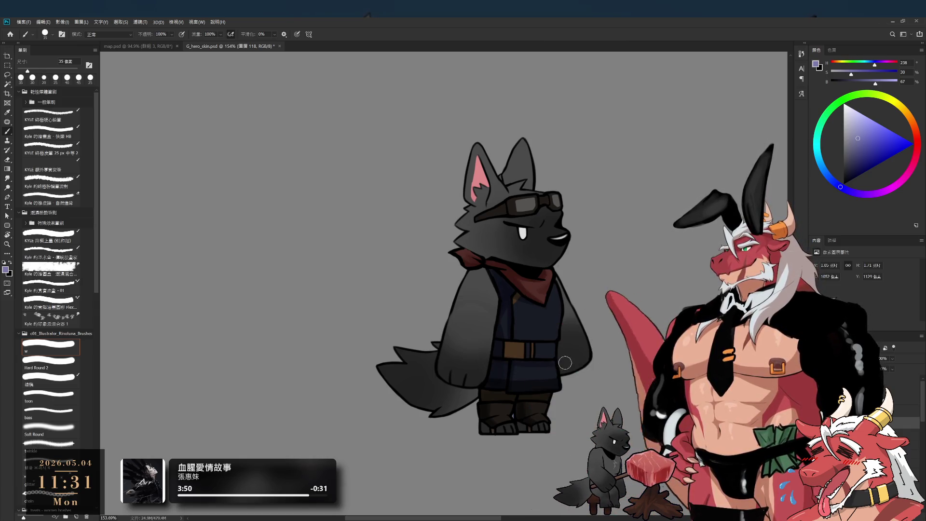
key("bracketleft")
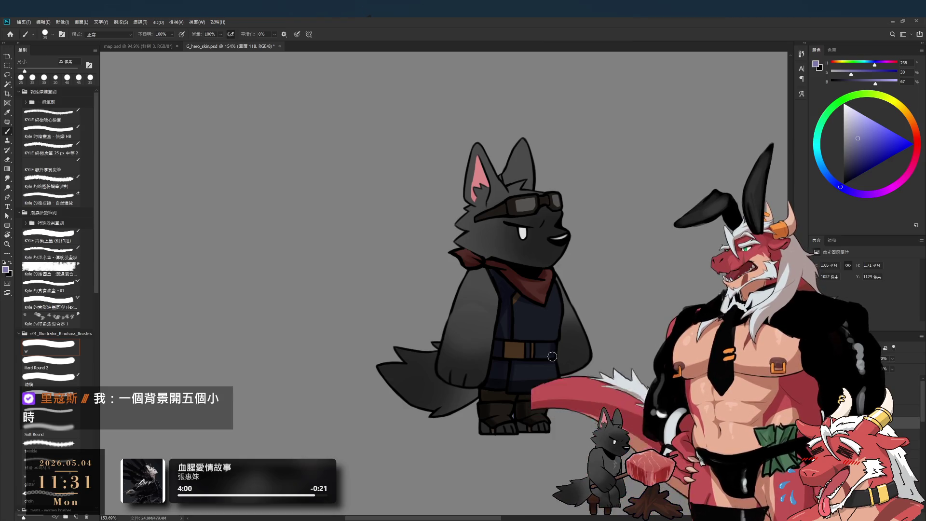
- Paint vest shadows with a 60 px soft round brush, cleaning up with a soft-edged eraser
key("period")
key("bracketright")
key("bracketright")
key("bracketright")
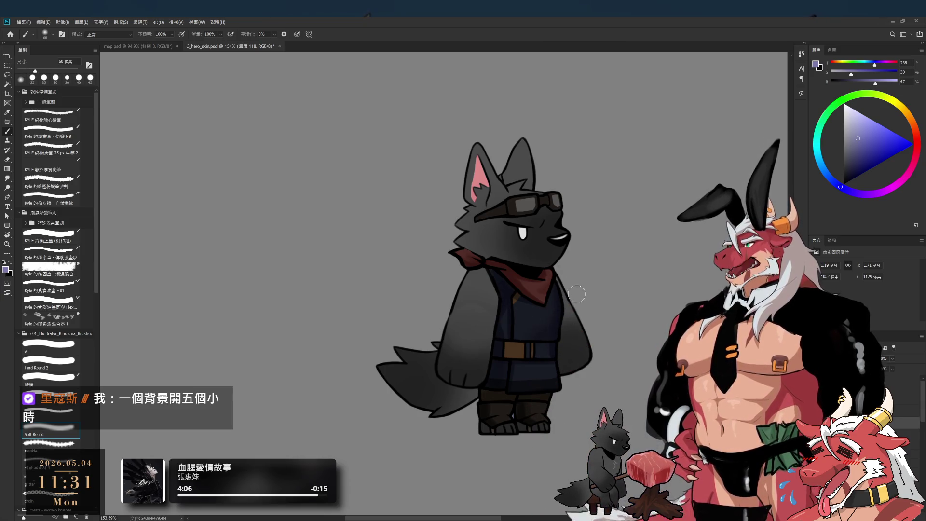
key("e")
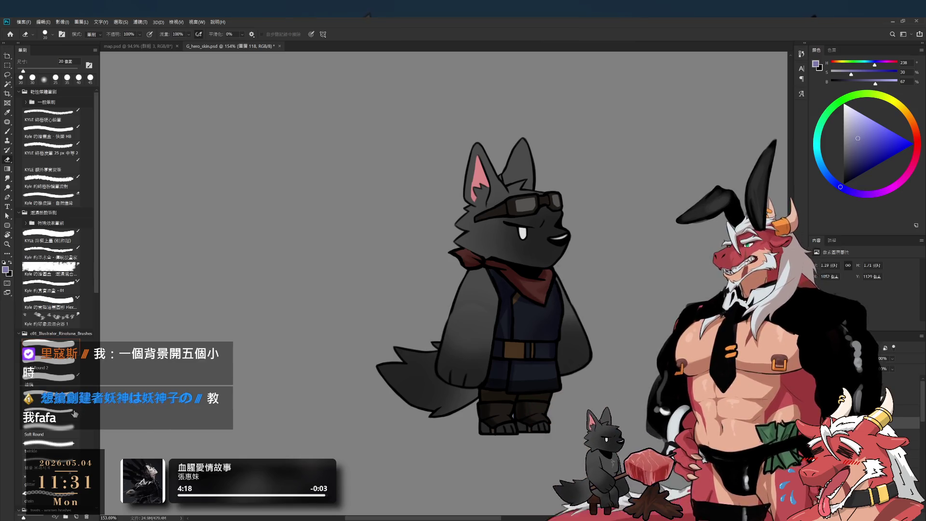
left_click(51, 437)
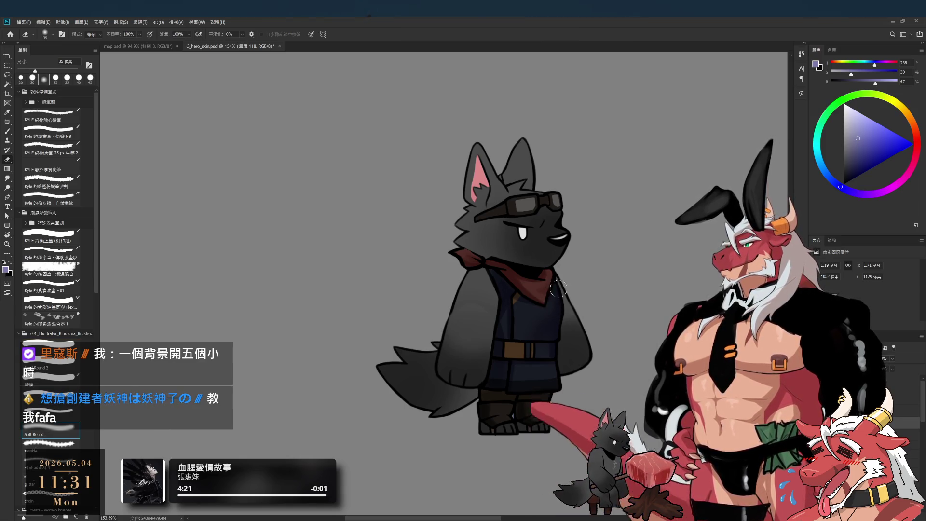
key("b")
key("e")
key("b")
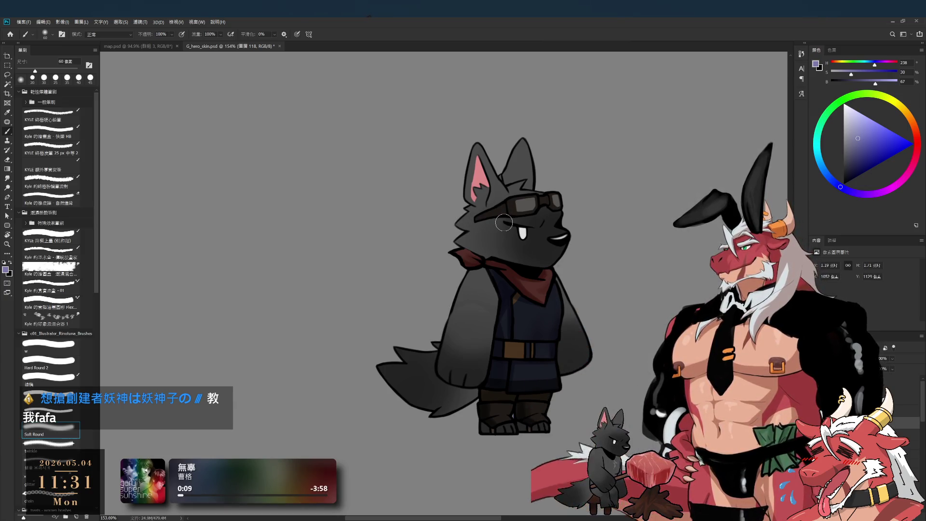
- Shift the colour to a duller, darker orange and enlarge the soft brush to 70 px
left_click_drag(858, 140, 851, 138)
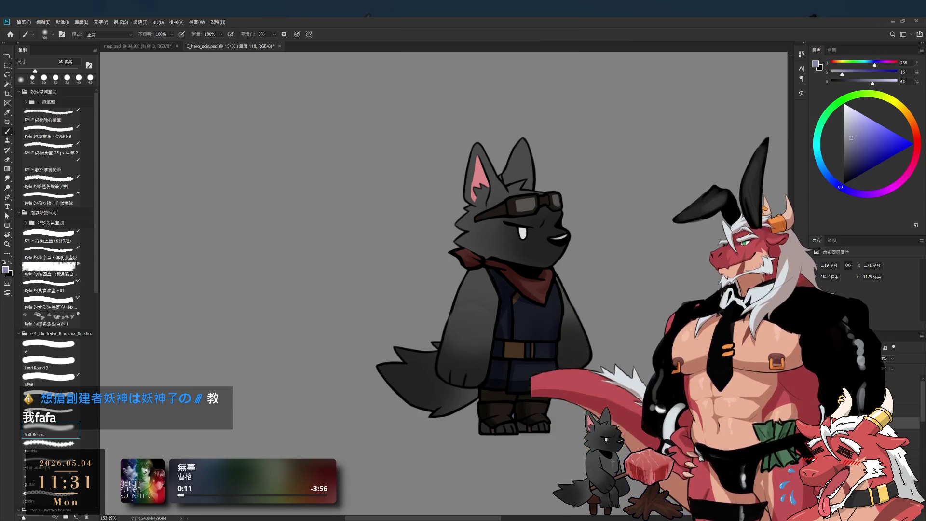
key("bracketright")
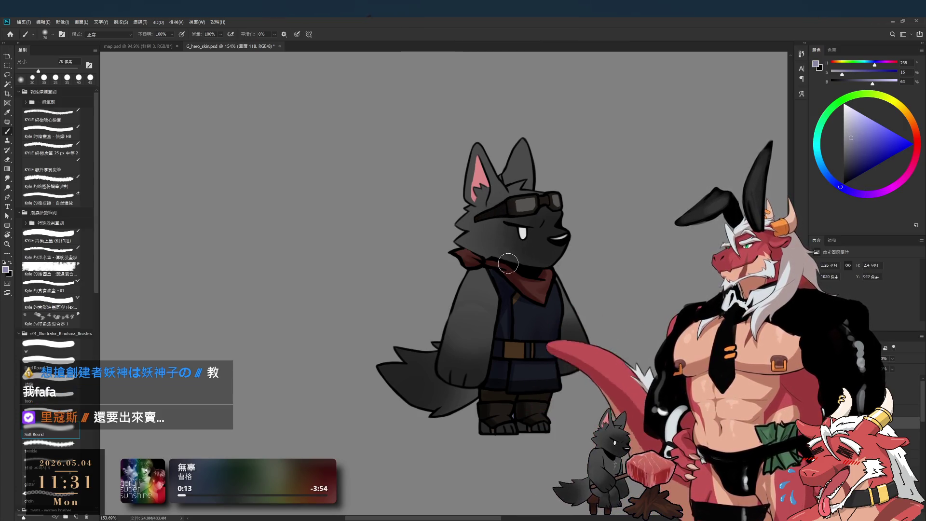
left_click_drag(910, 117, 912, 128)
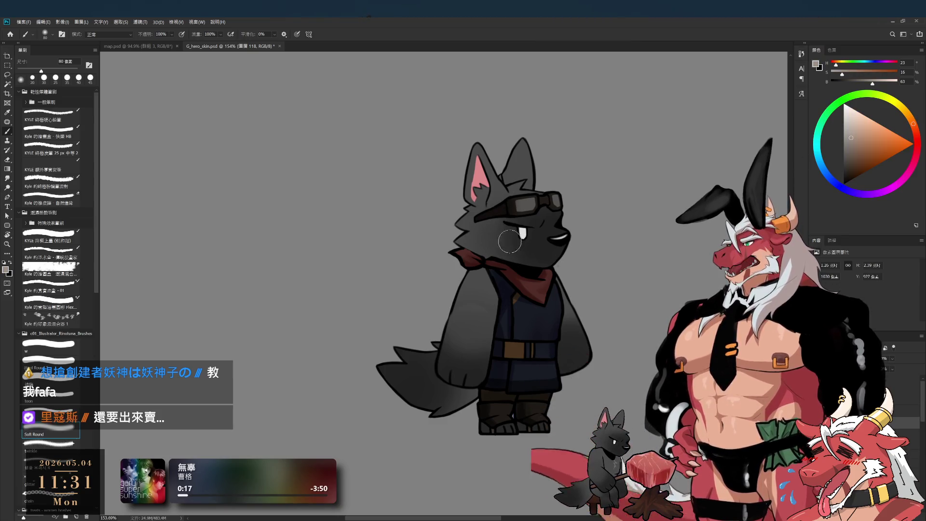
scroll(555, 241, "up", 3)
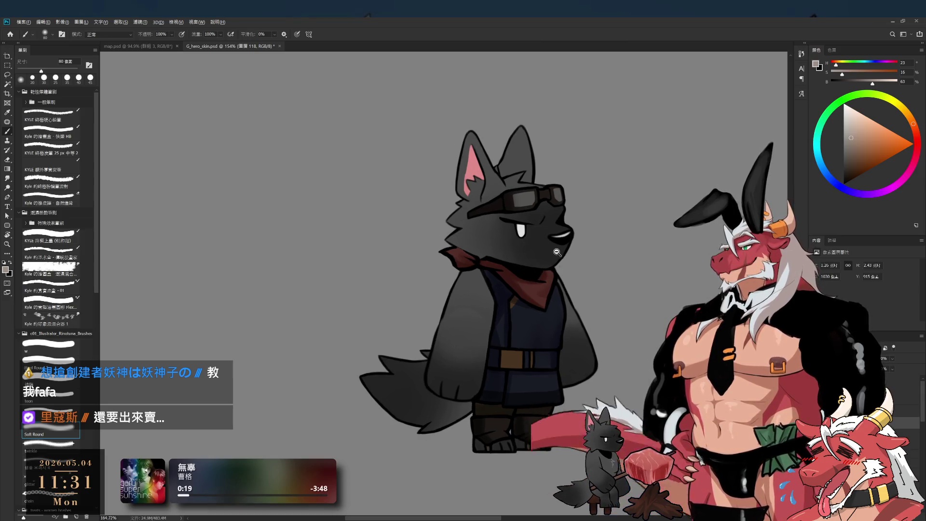
left_click_drag(555, 241, 562, 256)
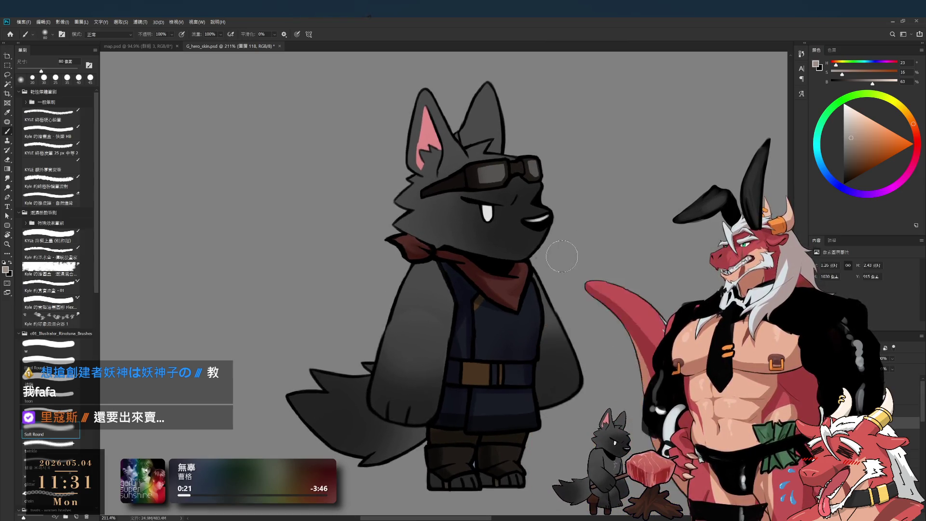
- Select the artwork's layer and paint darker gradient shading over the sleeves and vest
left_click(545, 274, "ctrl")
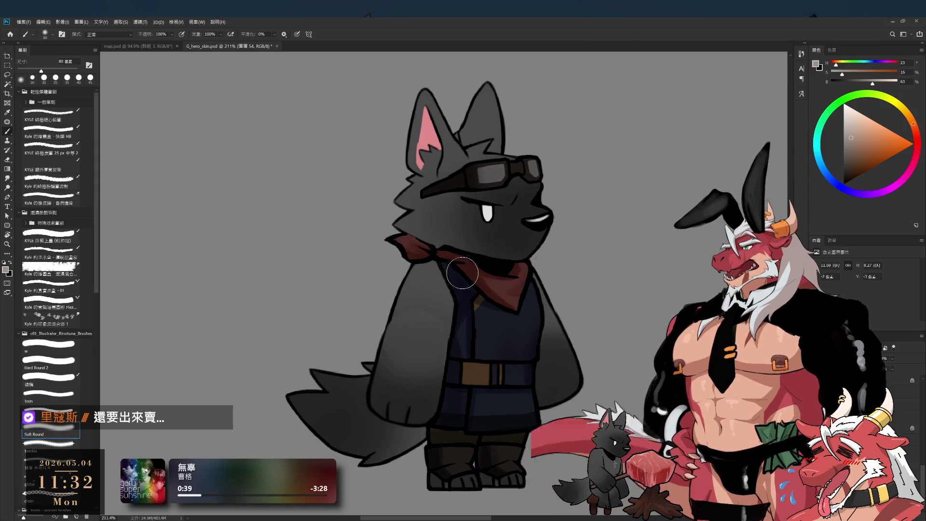
scroll(487, 299, "up", 2)
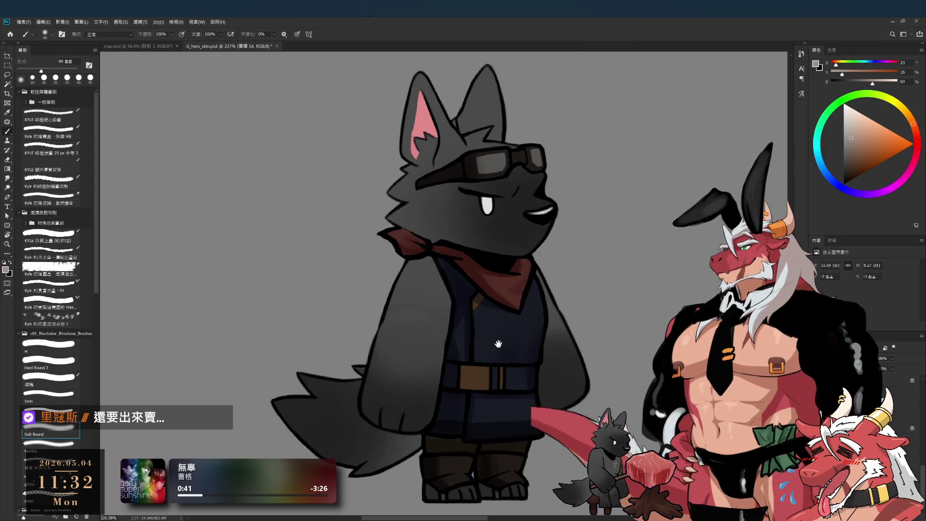
scroll(503, 344, "down", 1)
scroll(543, 272, "down", 3)
scroll(543, 271, "up", 2)
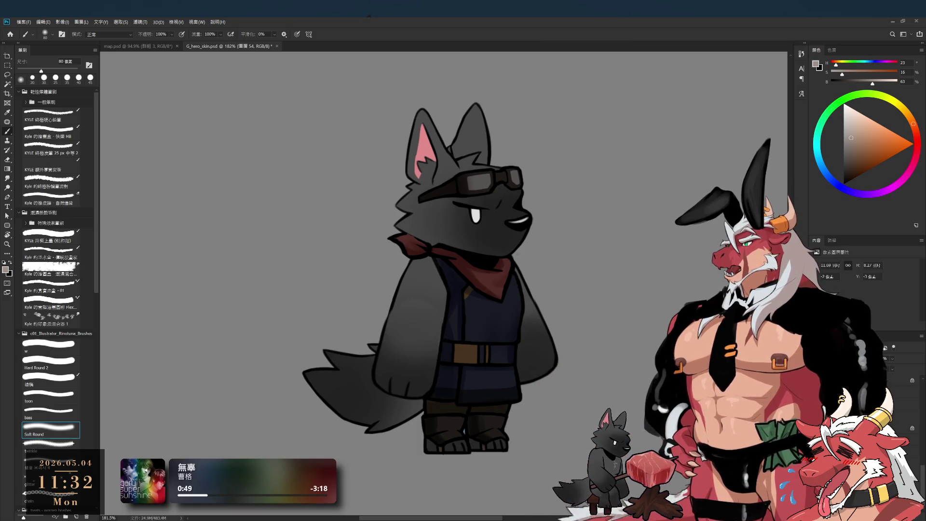
left_click_drag(472, 177, 456, 204)
key("e")
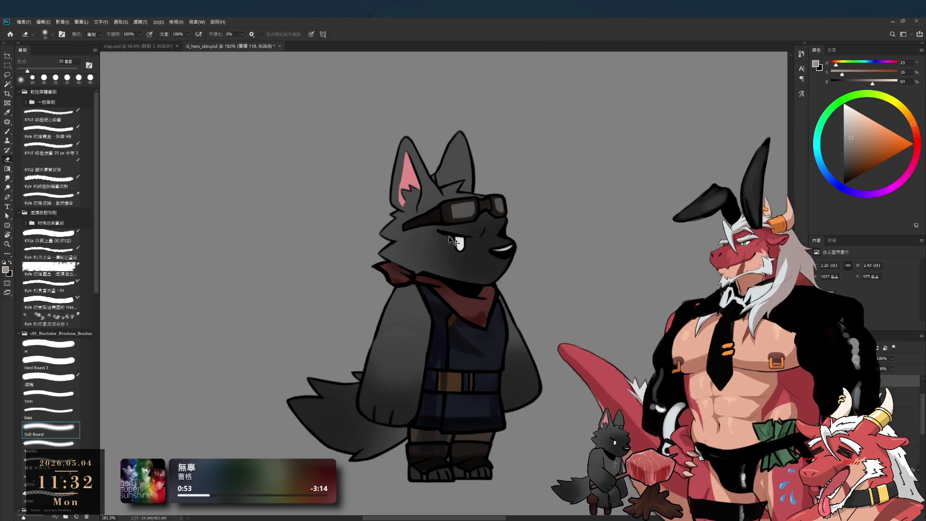
- Erase and redraw the wolf's eye with a drooping lid, using a 40 px eraser and 15 px brush
left_click(464, 220, "ctrl")
key("bracketright")
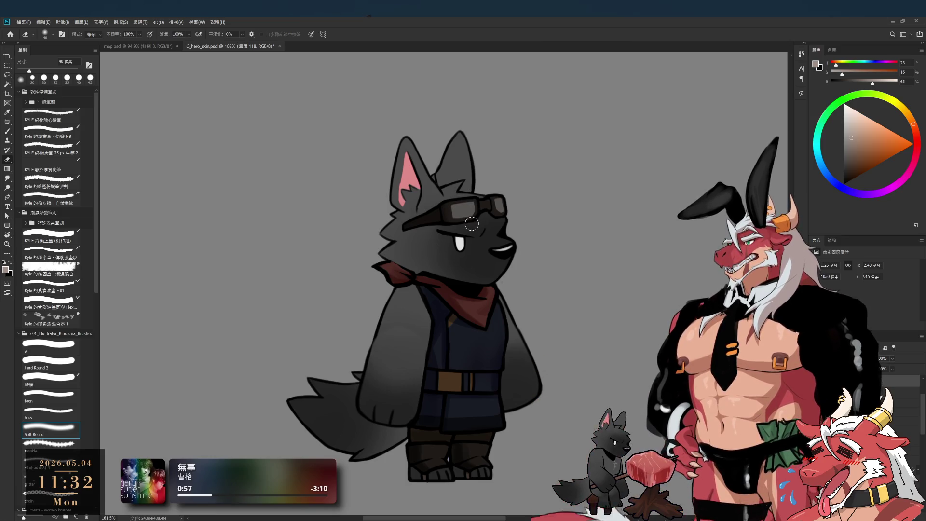
key("b")
key("bracketleft")
key("bracketleft")
key("bracketleft")
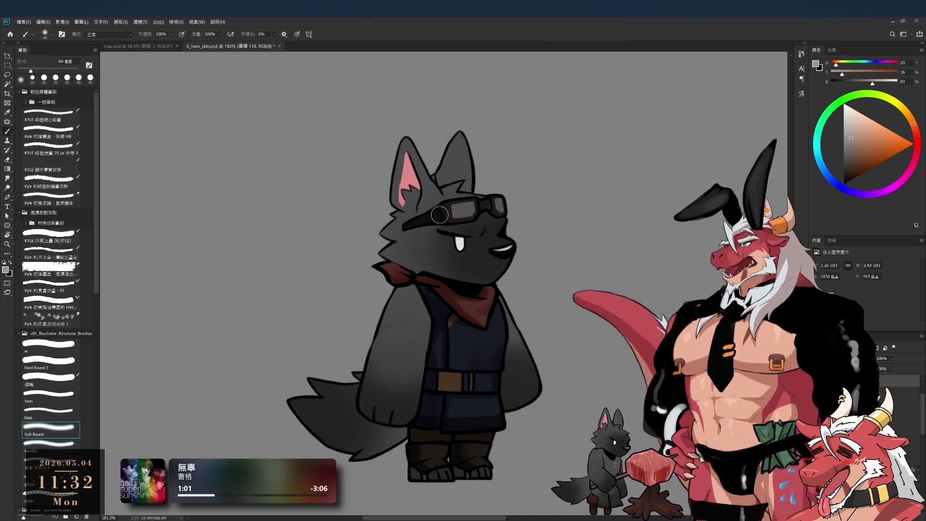
key("e")
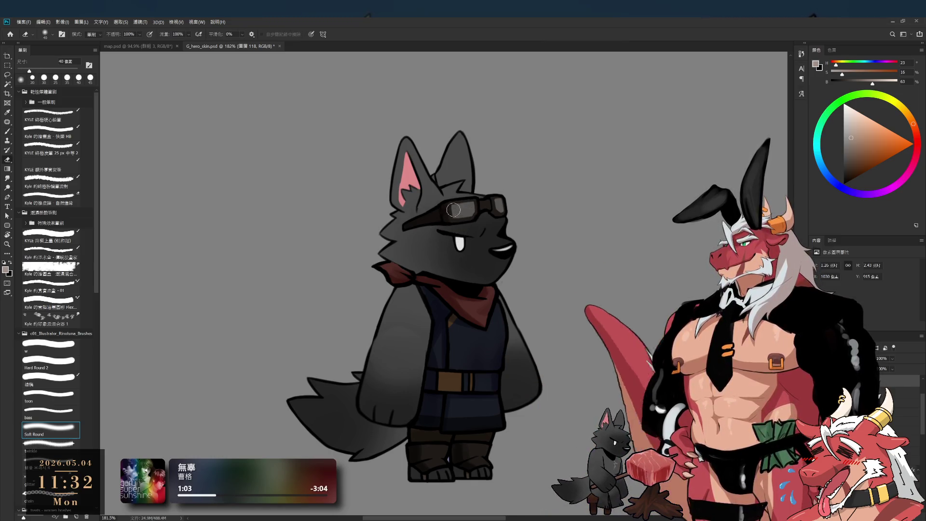
left_click(67, 342)
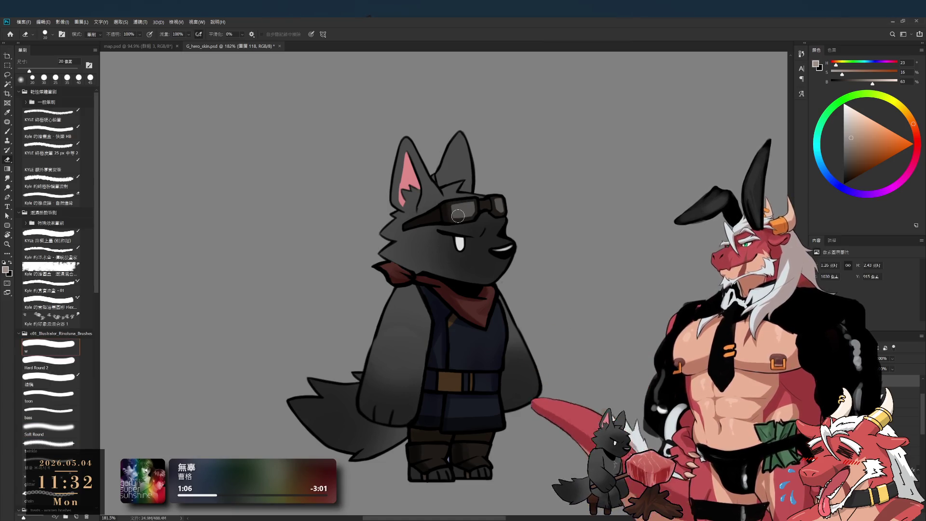
key("b")
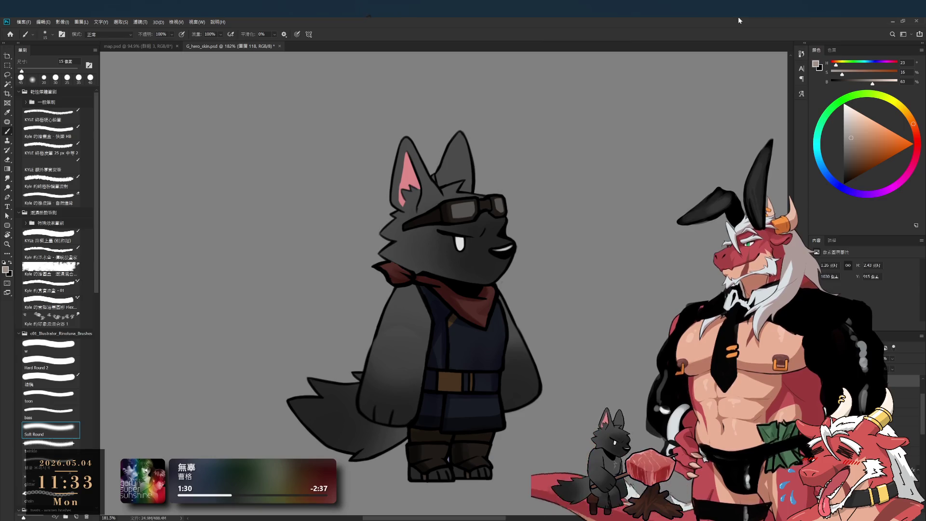
scroll(491, 302, "up", 2)
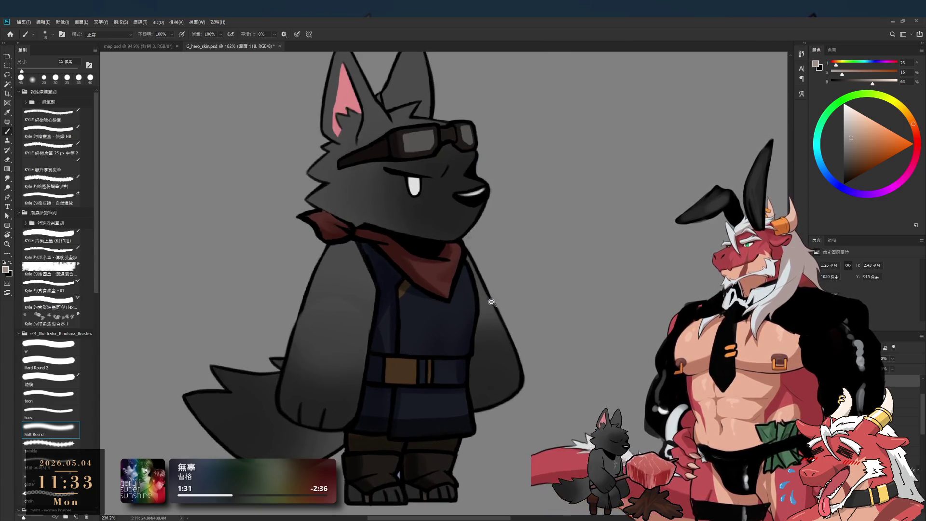
scroll(491, 302, "down", 2)
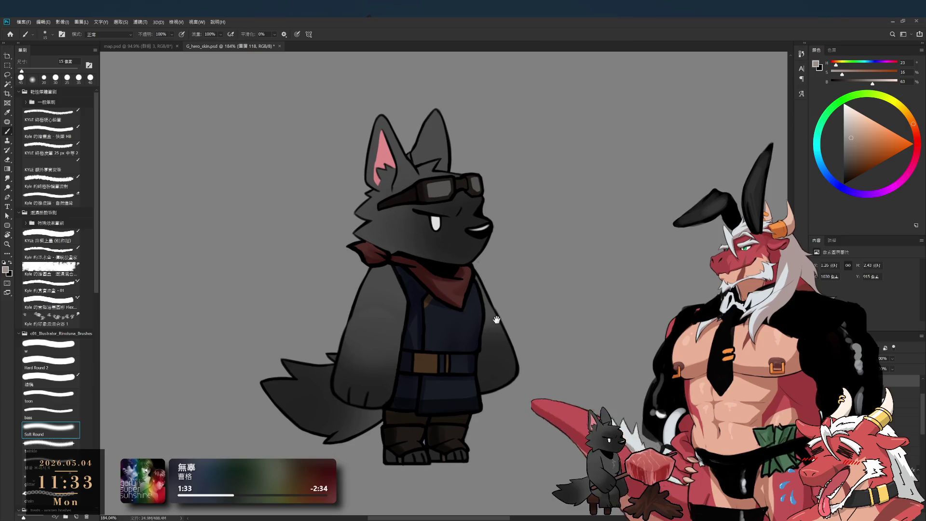
scroll(496, 320, "down", 1)
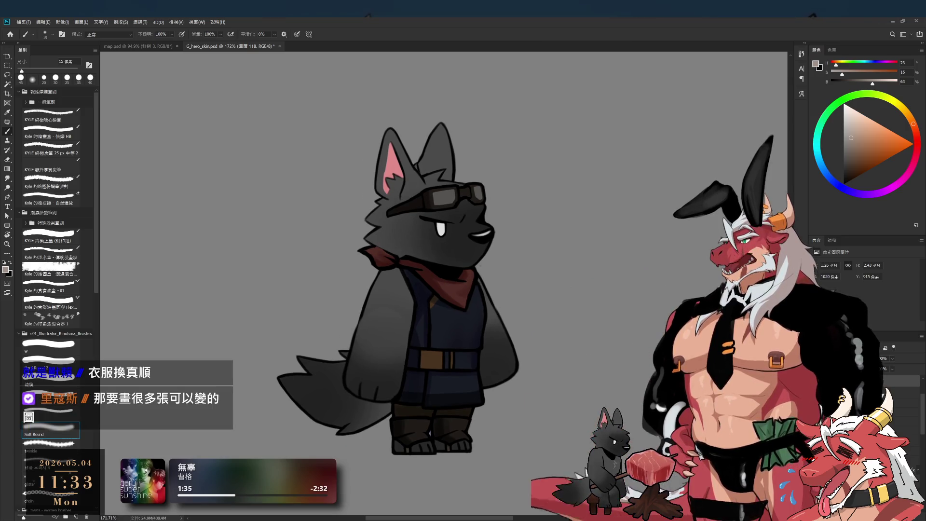
key("alt+bracketleft")
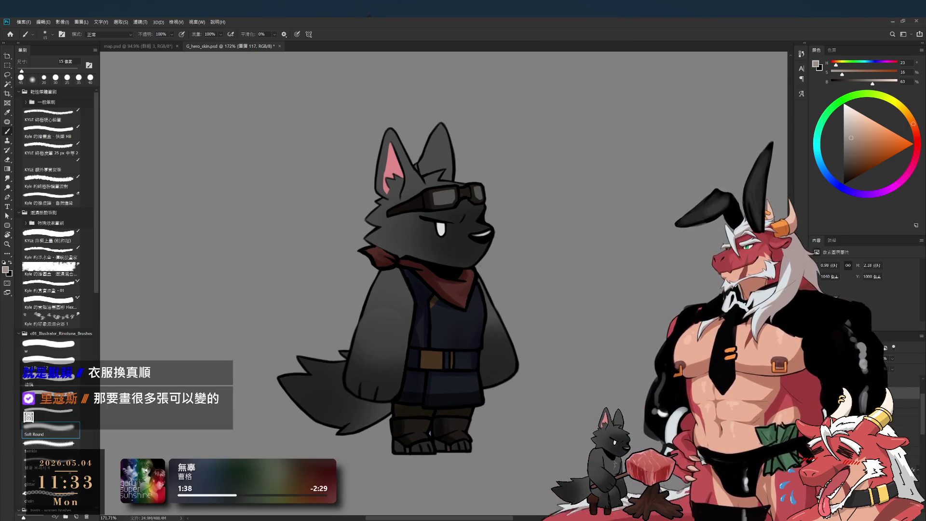
scroll(434, 289, "down", 1)
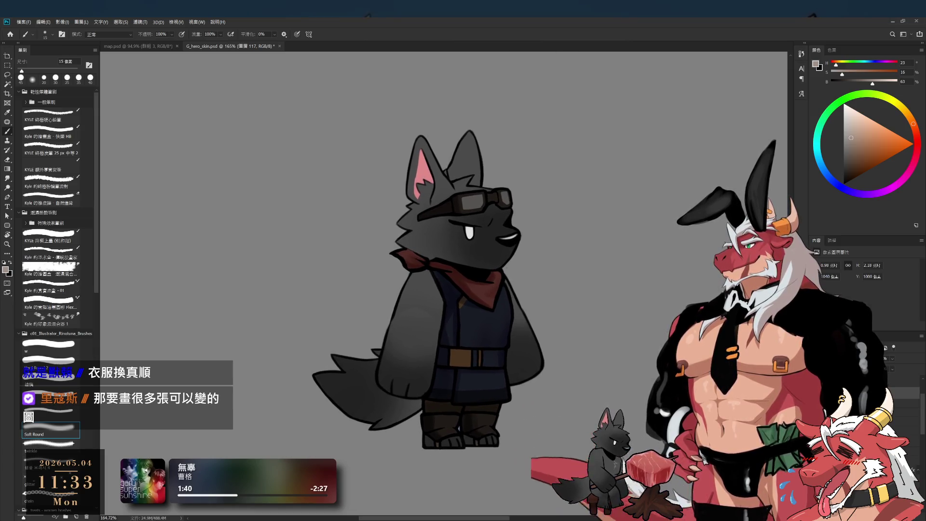
left_click_drag(678, 329, 657, 335)
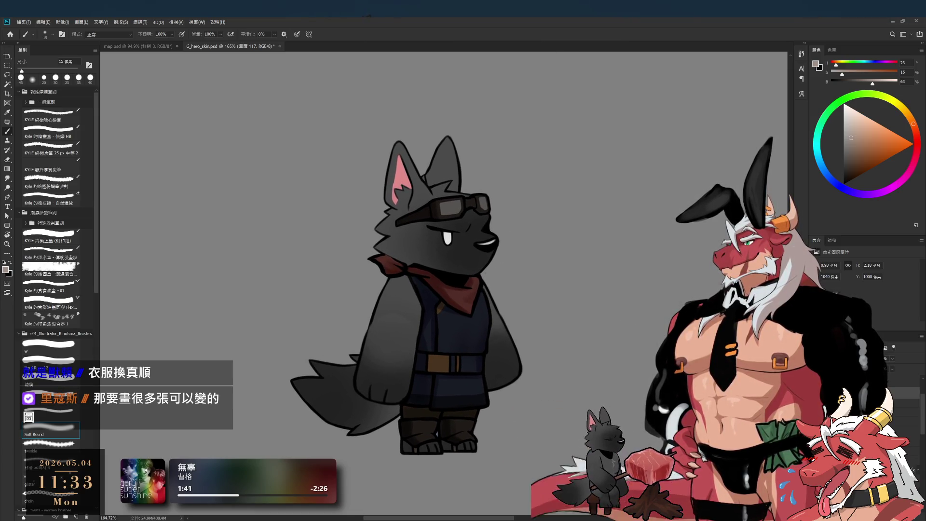
key("i")
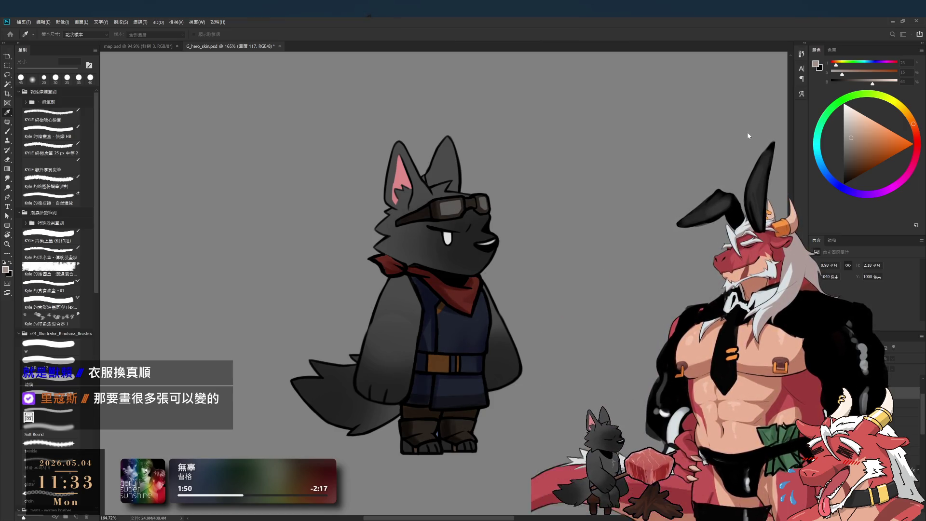
key("b")
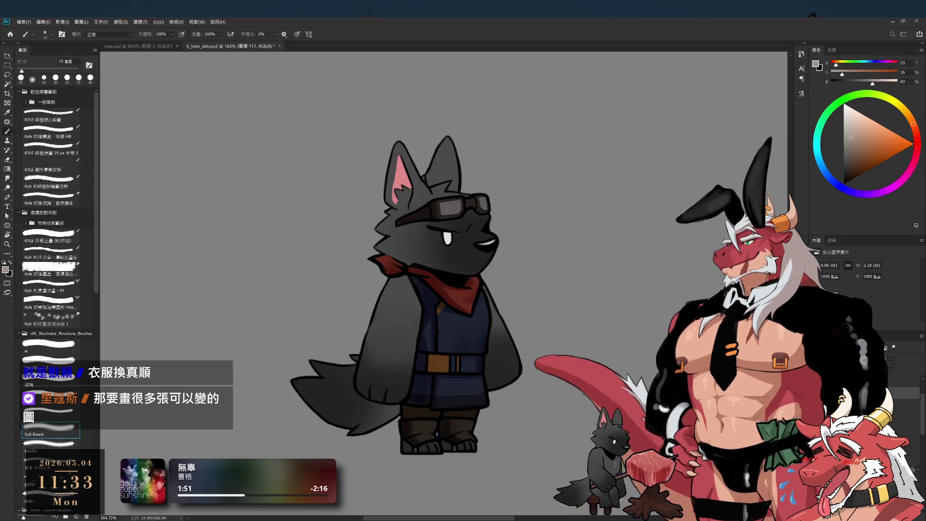
scroll(435, 346, "down", 3)
scroll(435, 346, "down", 2)
scroll(434, 346, "up", 2)
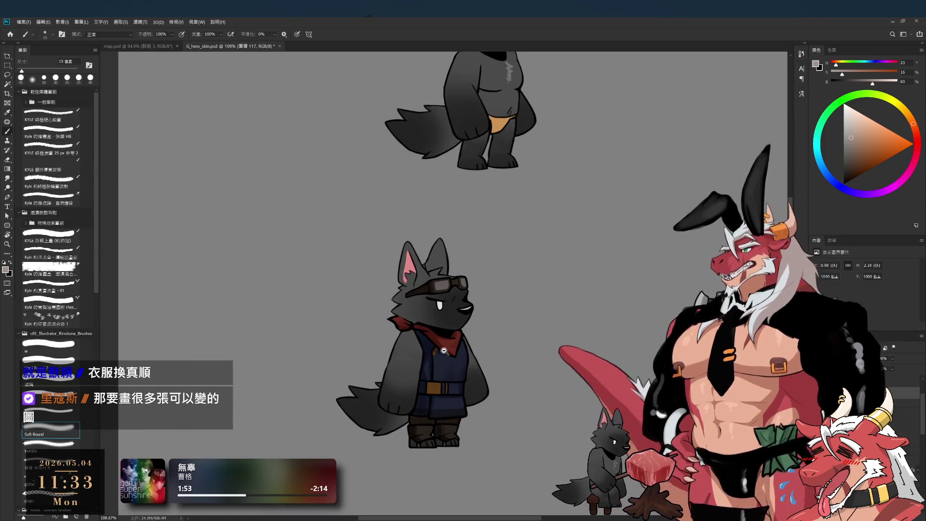
scroll(492, 306, "up", 3)
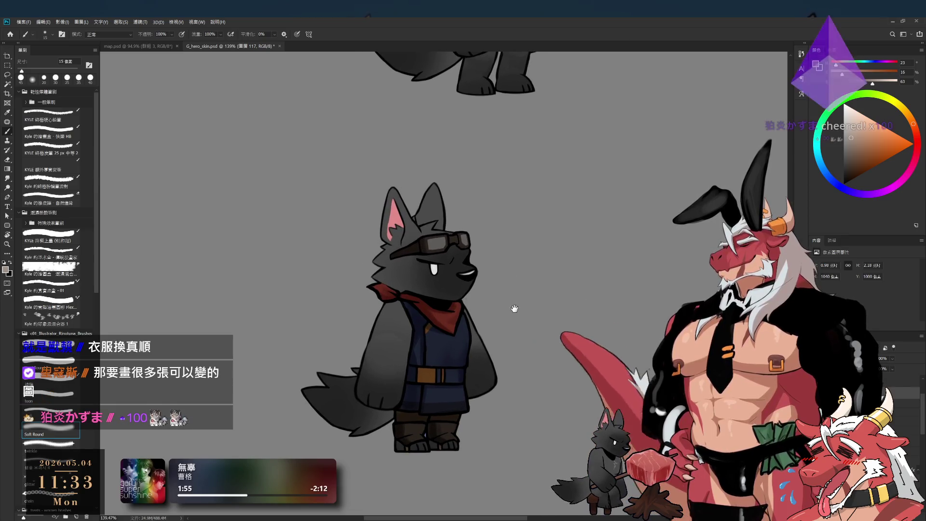
scroll(515, 303, "up", 1)
scroll(518, 298, "up", 1)
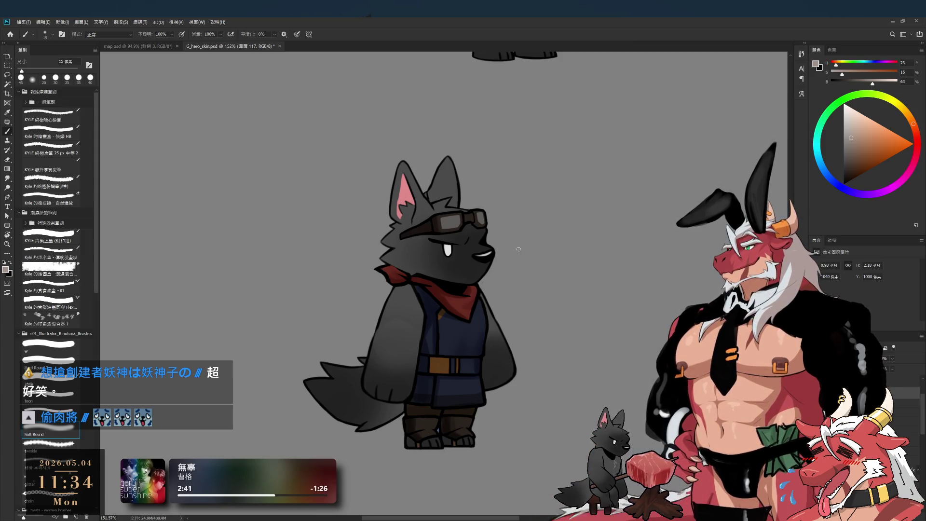
left_click_drag(505, 308, 554, 305)
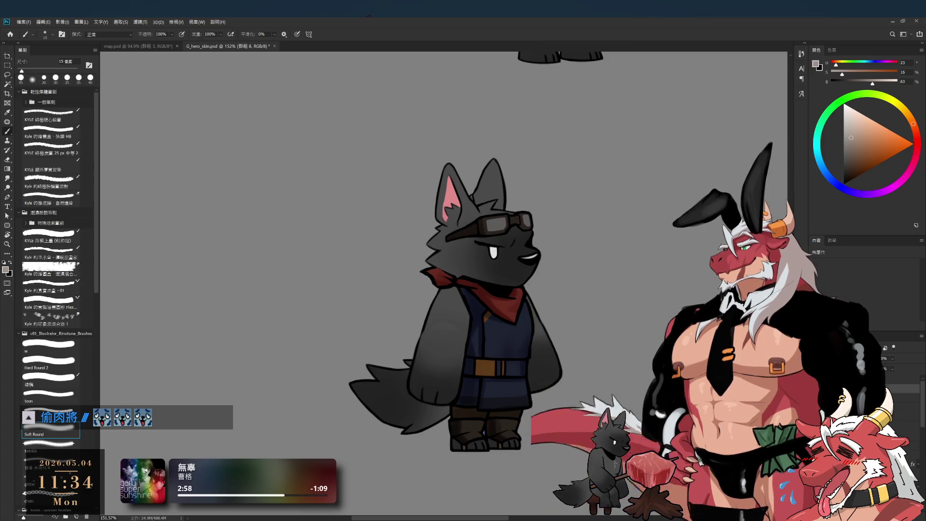
- Switch between layers 117 and 118, ending on layer 117
scroll(463, 289, "down", 1)
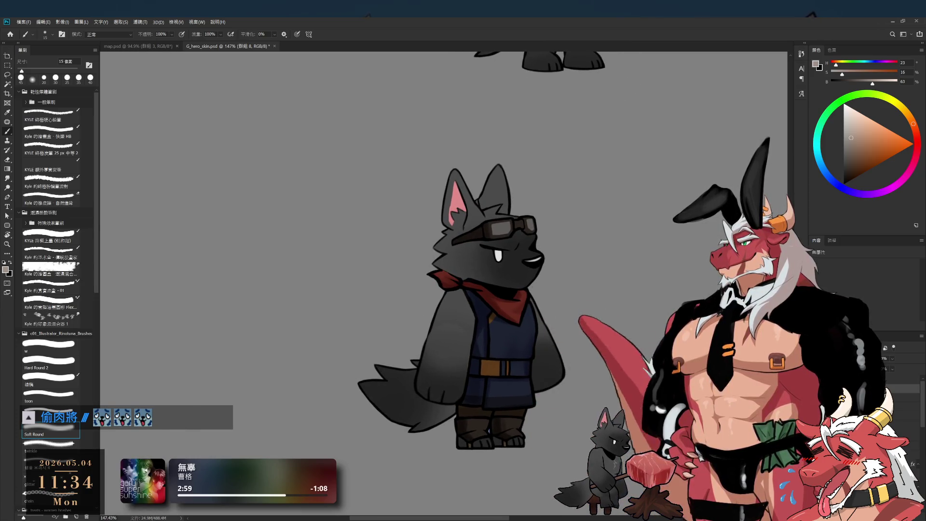
key("alt+[")
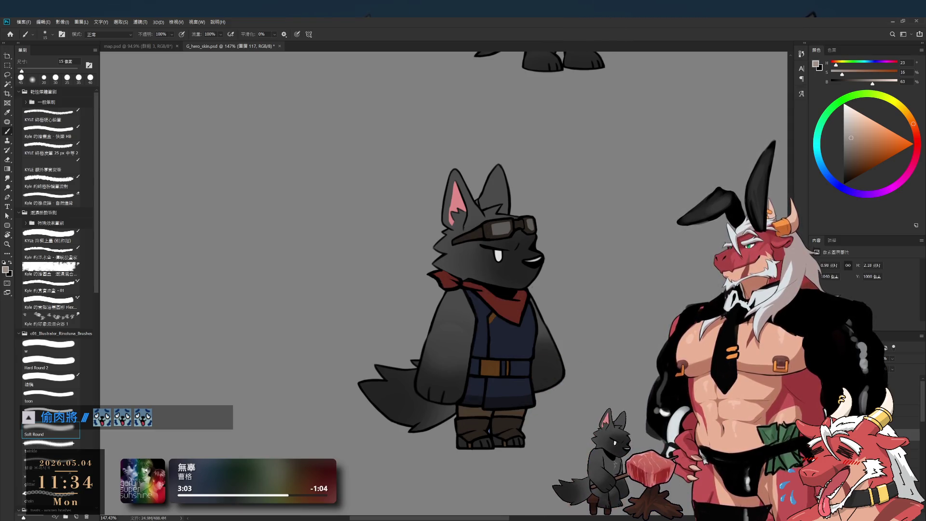
scroll(574, 376, "down", 3)
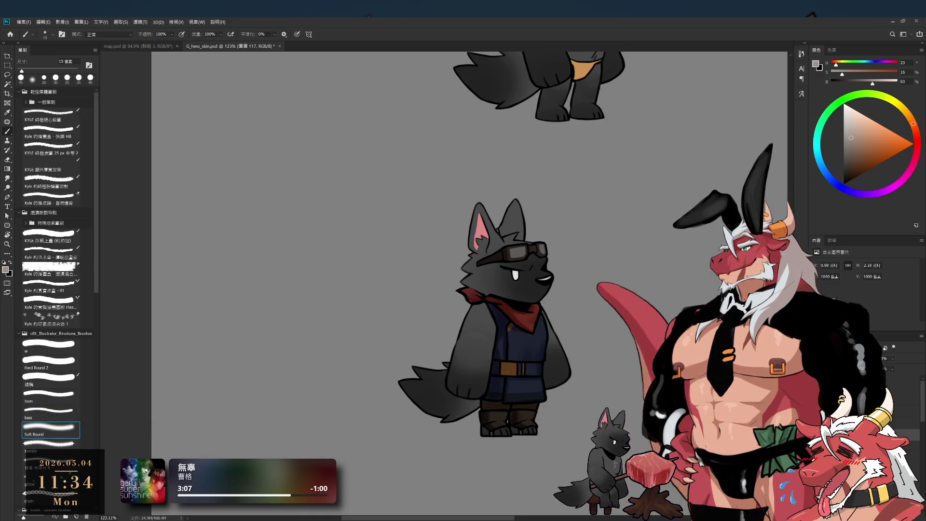
left_click(893, 378)
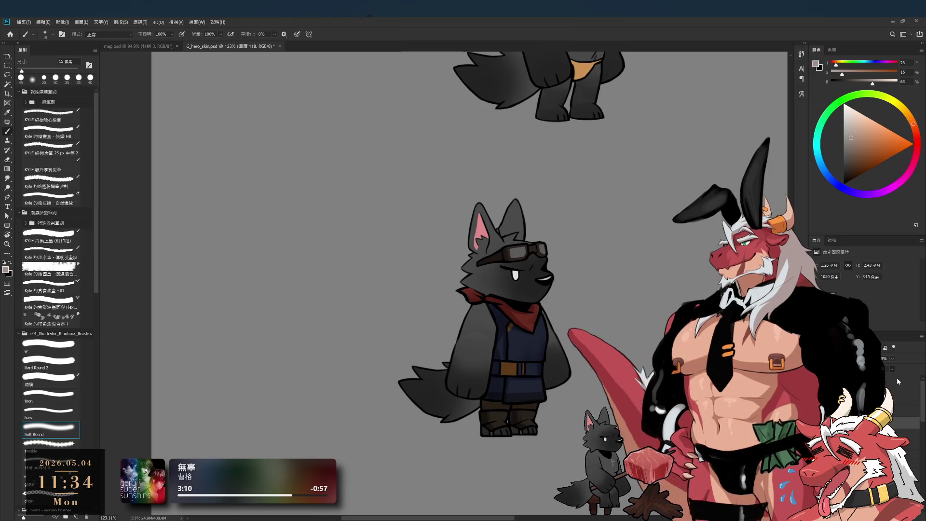
left_click(897, 434)
- Sample a colour from the drawing and set the brush flow to 13%
key("i")
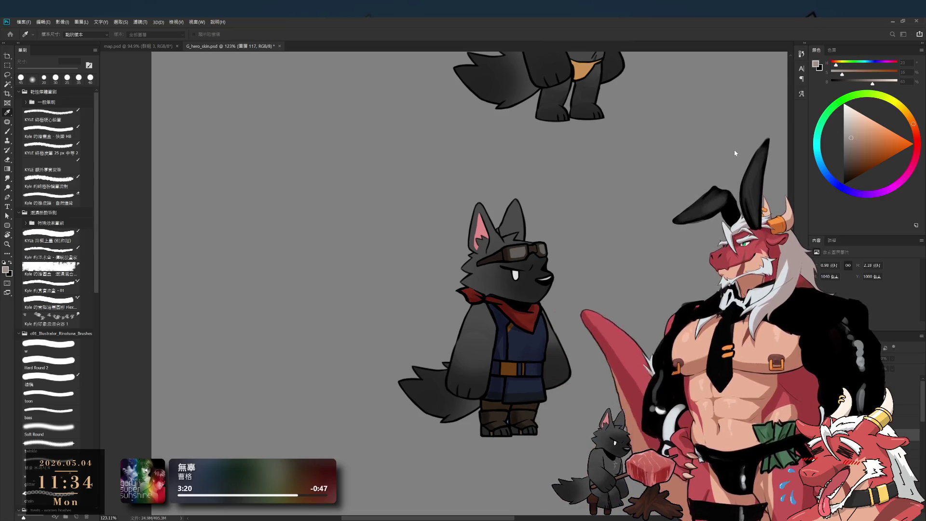
key("b")
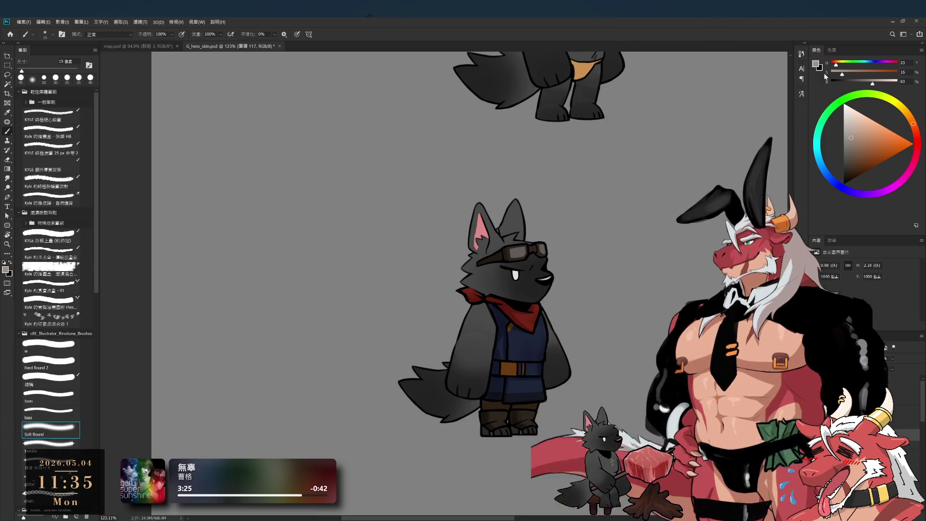
key("shift+1")
key("shift+3")
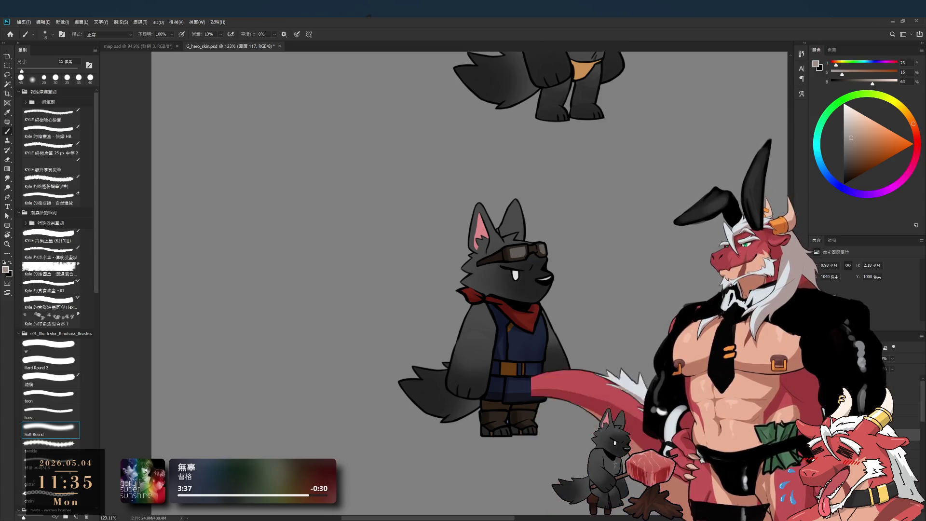
scroll(526, 342, "up", 3)
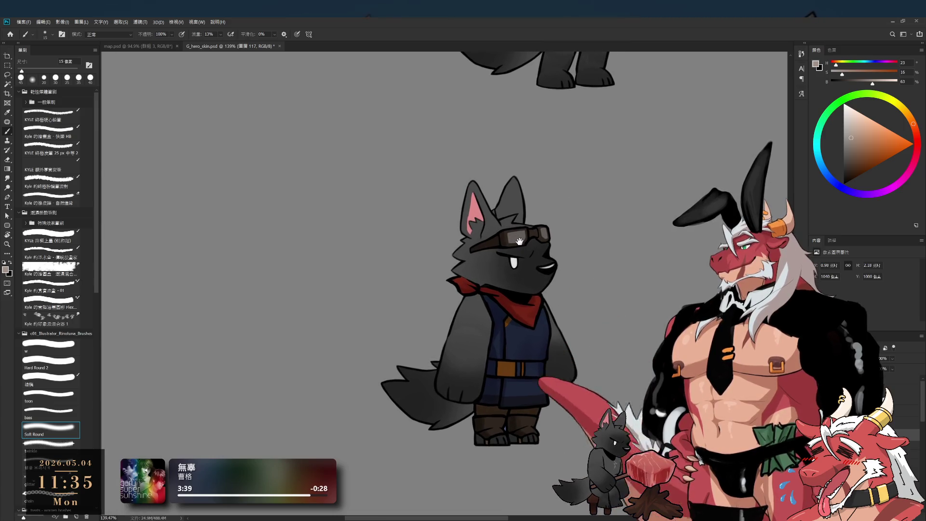
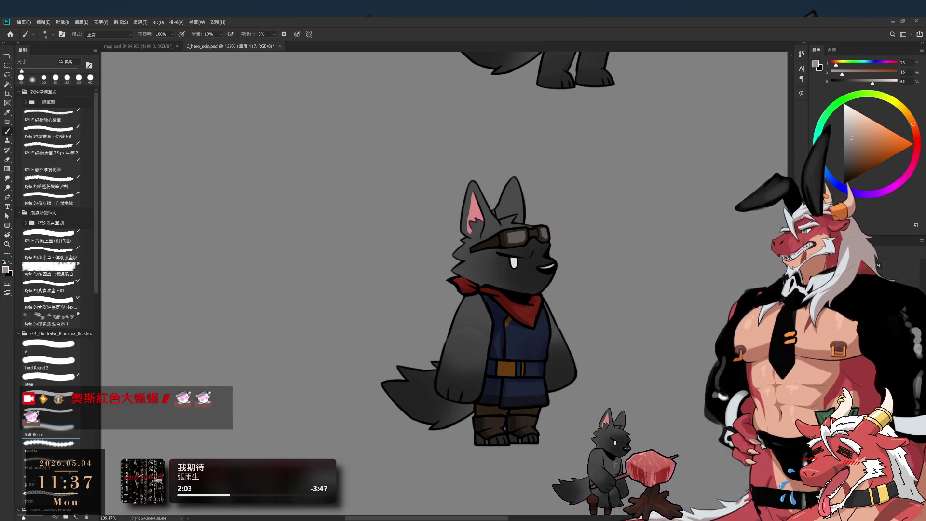
- Centre the wolf, select layer 118, and pick a light pinkish-red colour on a 25 px brush
scroll(614, 327, "up", 3)
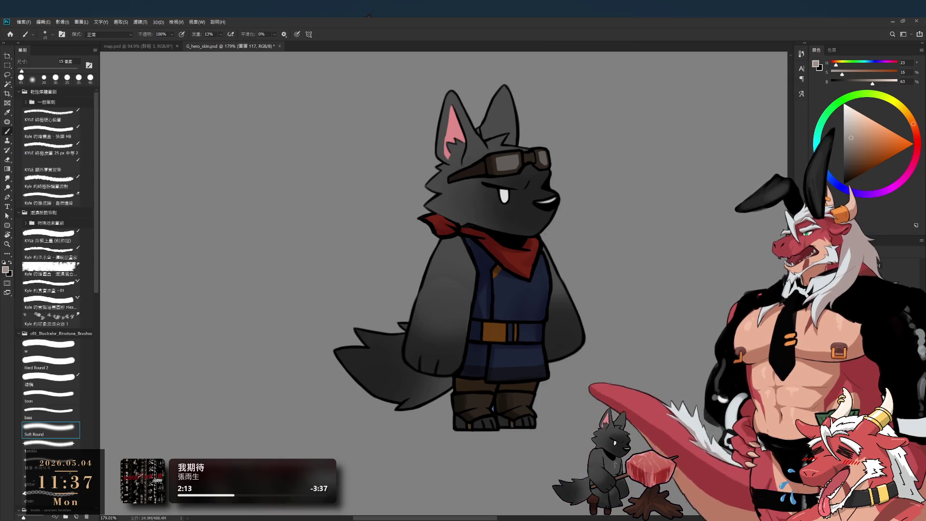
left_click_drag(594, 328, 631, 328)
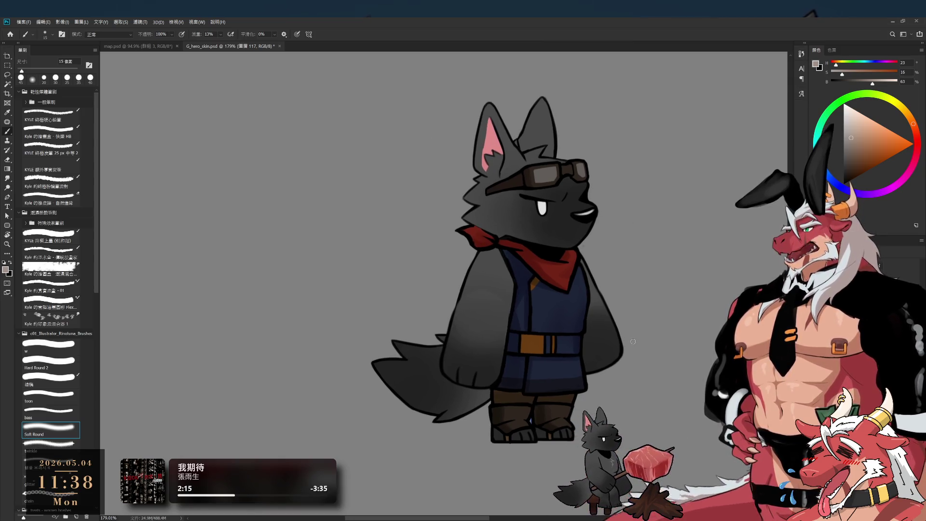
left_click(515, 371, "ctrl")
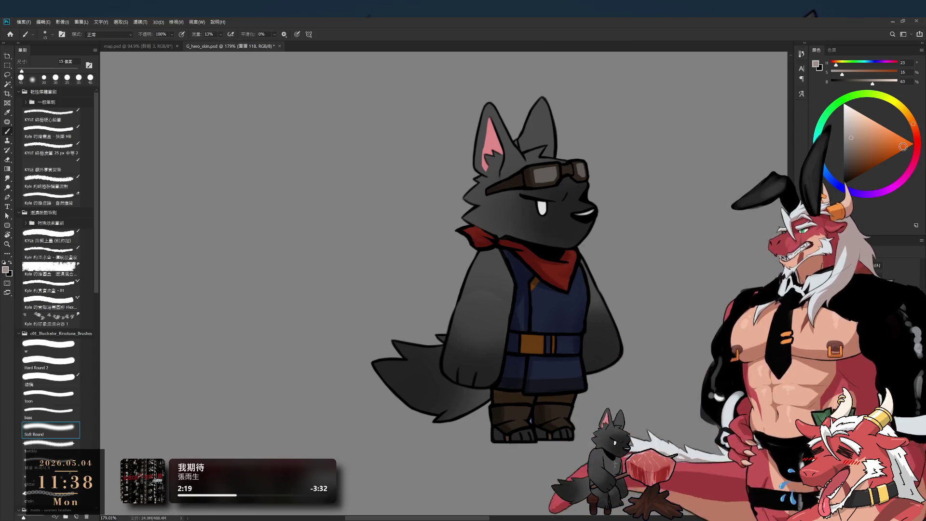
left_click(642, 297, "alt")
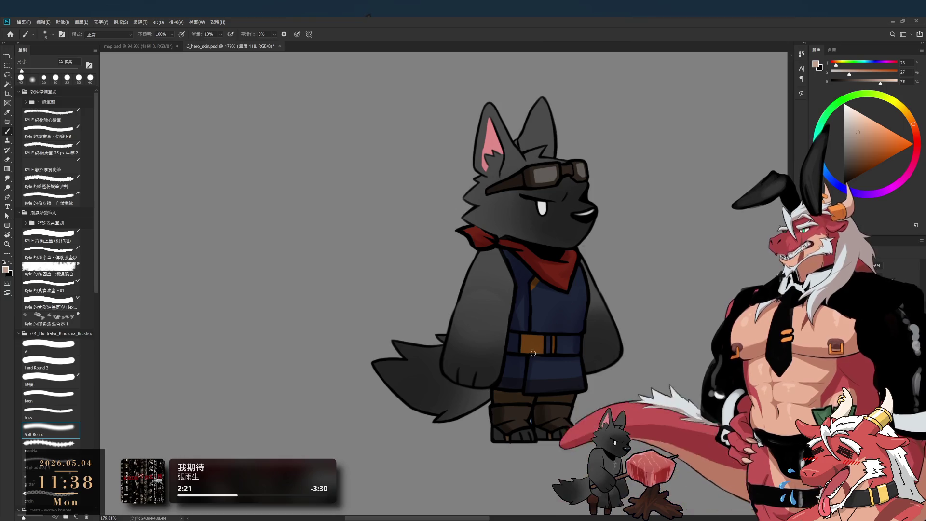
key("bracketright")
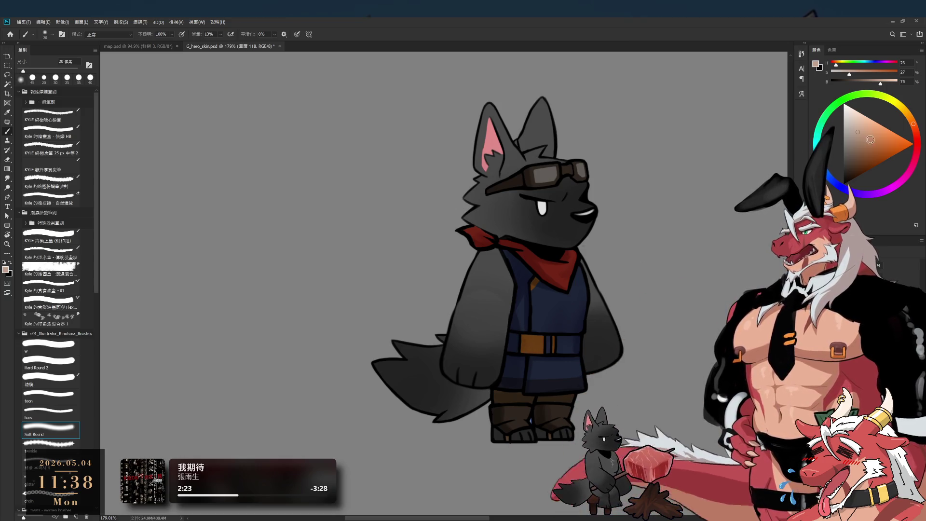
left_click(660, 286, "alt")
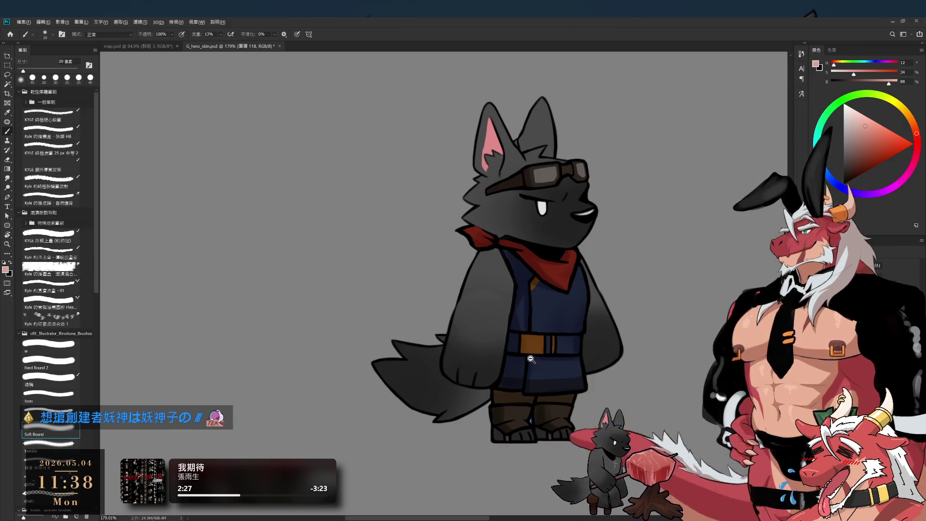
- Darken the painting colour slightly toward pinkish-brown and return to the soft brush
scroll(531, 359, "up", 2)
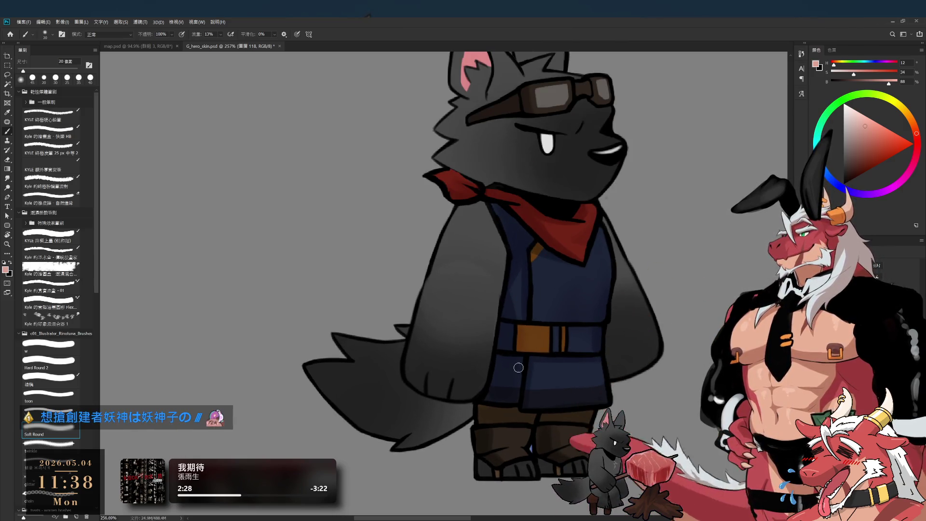
left_click(860, 137)
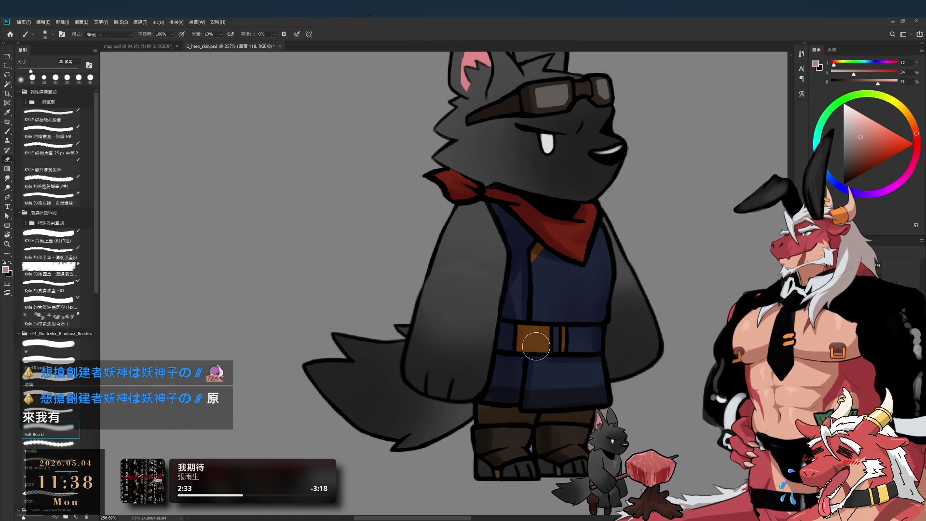
key("e")
left_click(50, 346)
key("b")
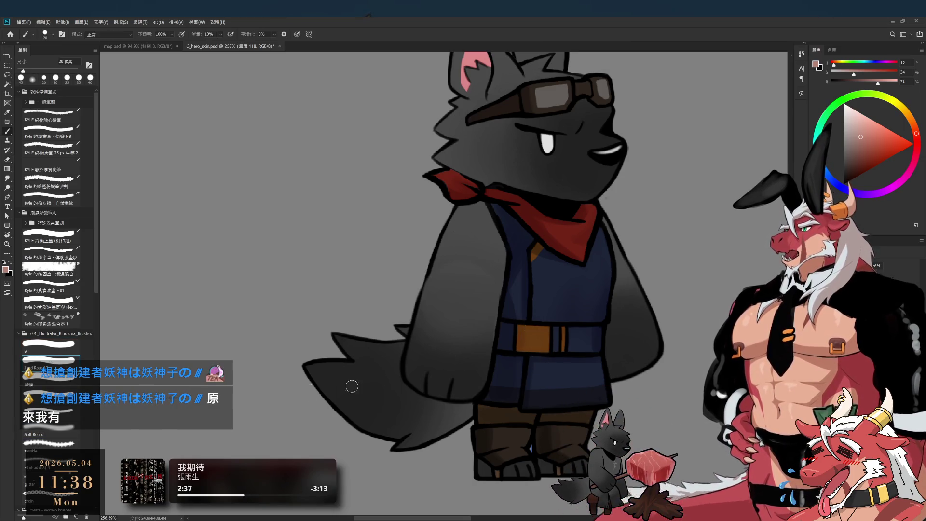
- Settle the brush at 20 px and bring the wolf's lower body into view
key("bracketright")
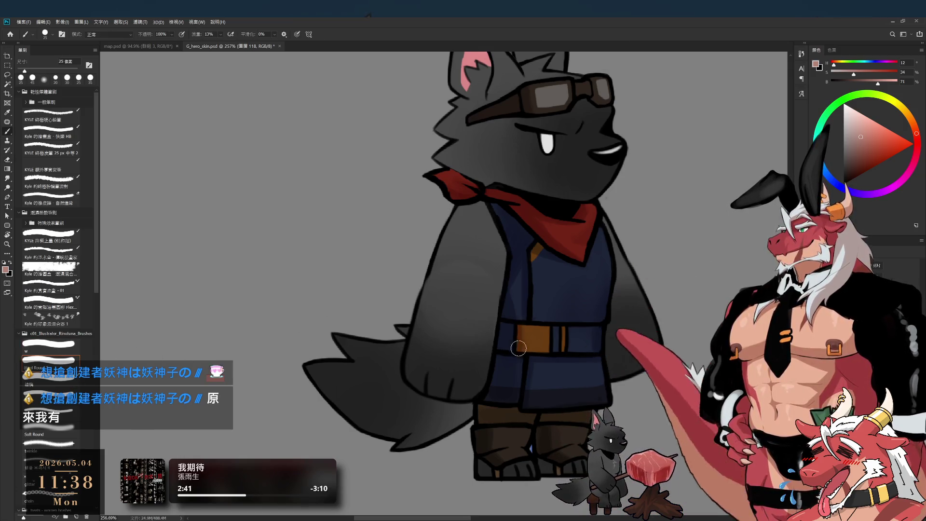
key("bracketleft")
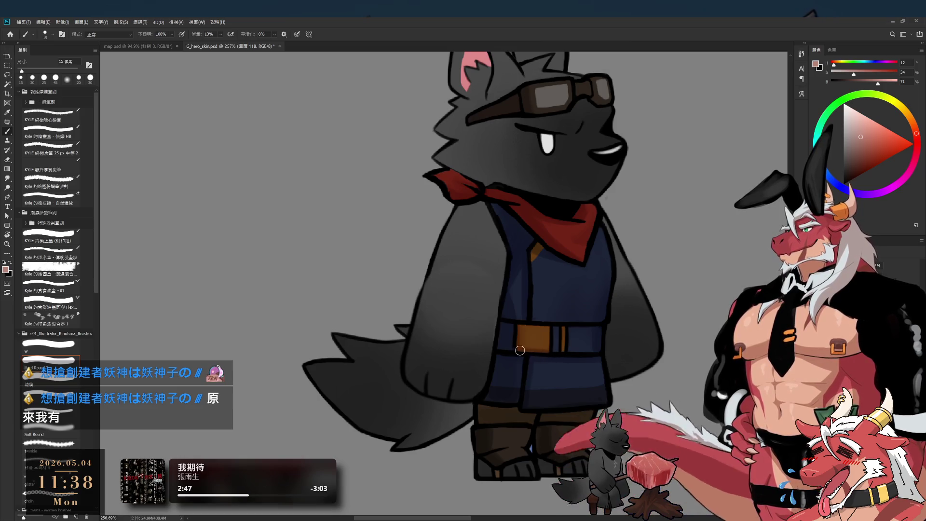
key("bracketright")
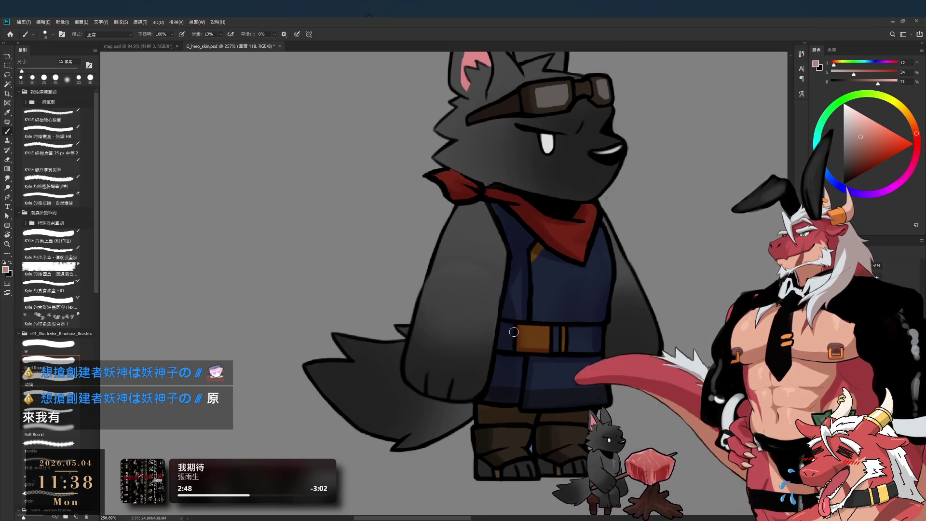
left_click_drag(543, 253, 510, 291)
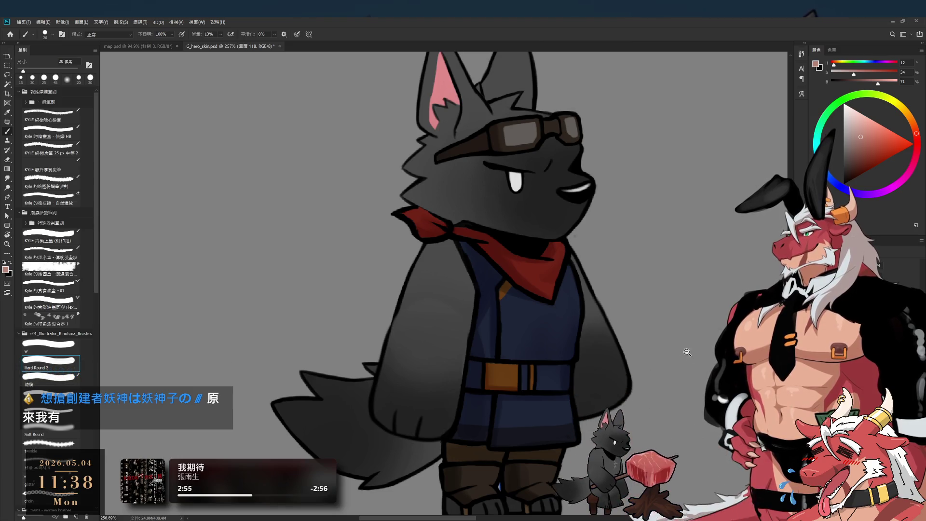
scroll(689, 353, "down", 1)
scroll(689, 352, "down", 2)
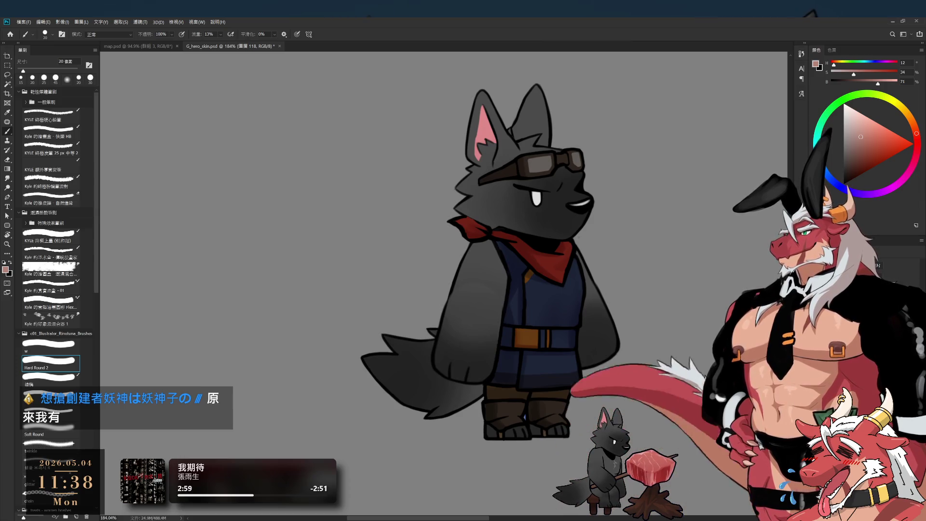
- Sample the vest's dark navy from layer 117, set a 20 px brush, and select layer arm_R2
scroll(549, 395, "down", 3)
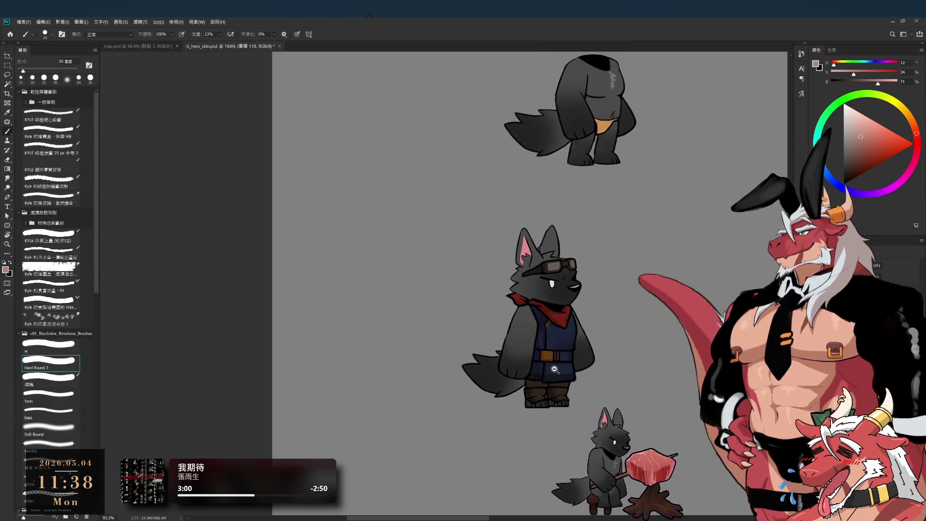
scroll(550, 395, "up", 4)
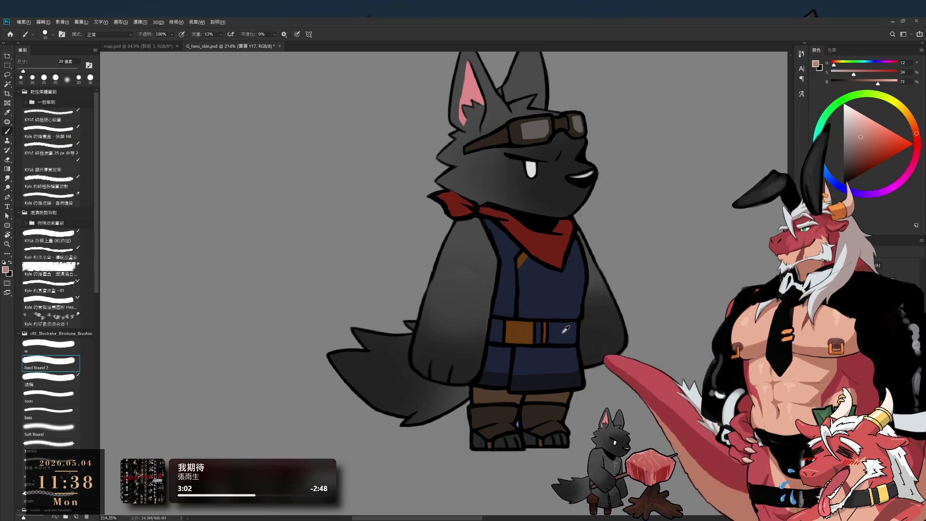
left_click(544, 381, "alt")
scroll(514, 300, "up", 2)
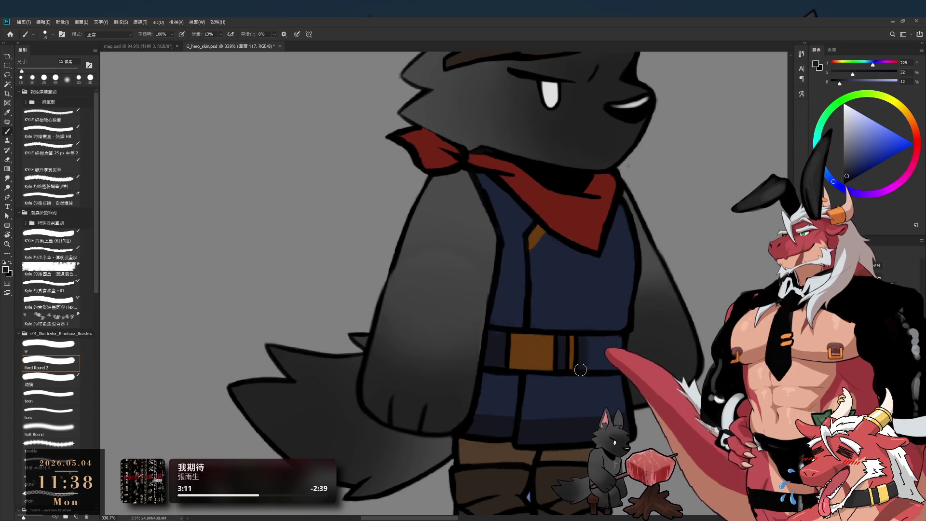
key("bracketright")
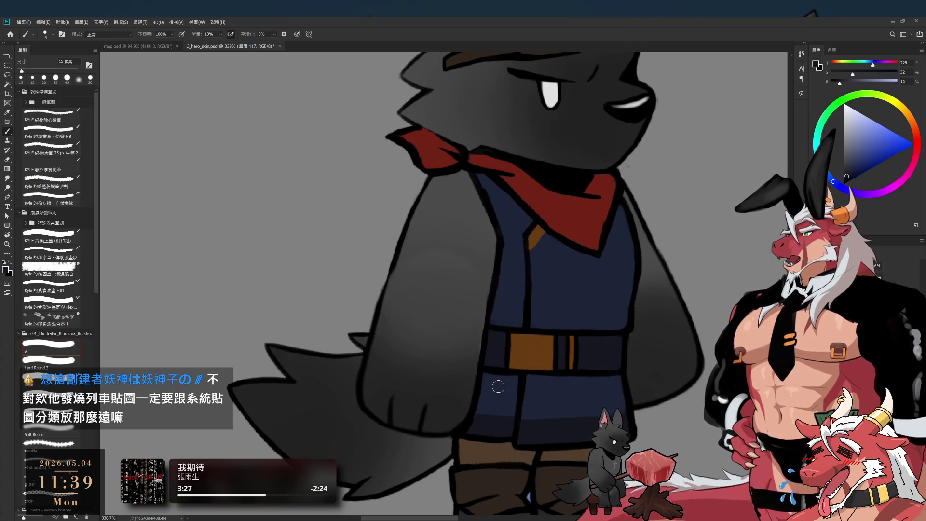
left_click(427, 359, "ctrl")
left_click_drag(518, 352, 459, 345)
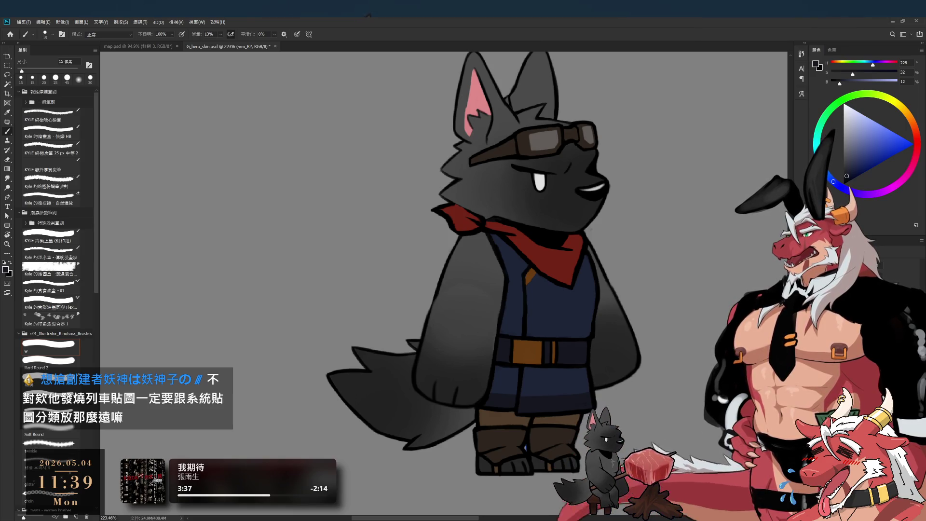
- Select layer arm_R1, step back and forward through history, and shrink the eraser to 25 px
key("ctrl+z")
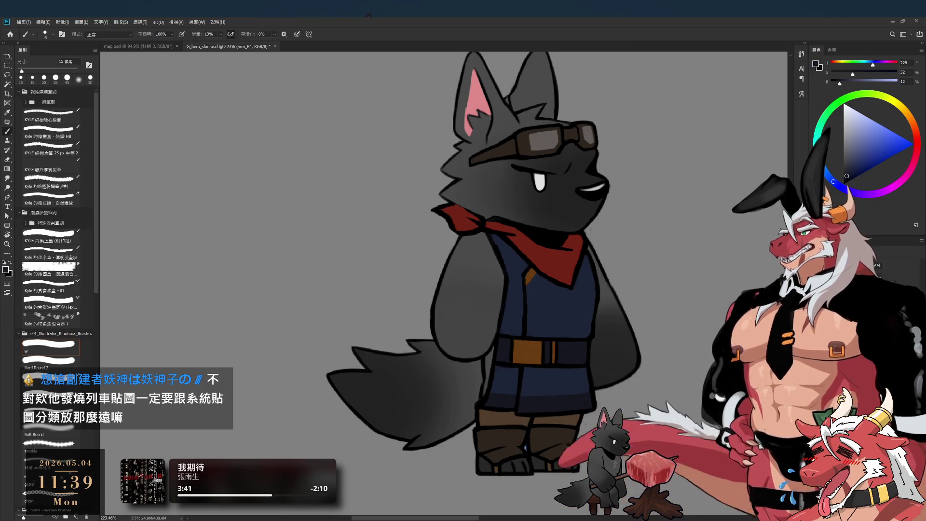
left_click(470, 290, "ctrl")
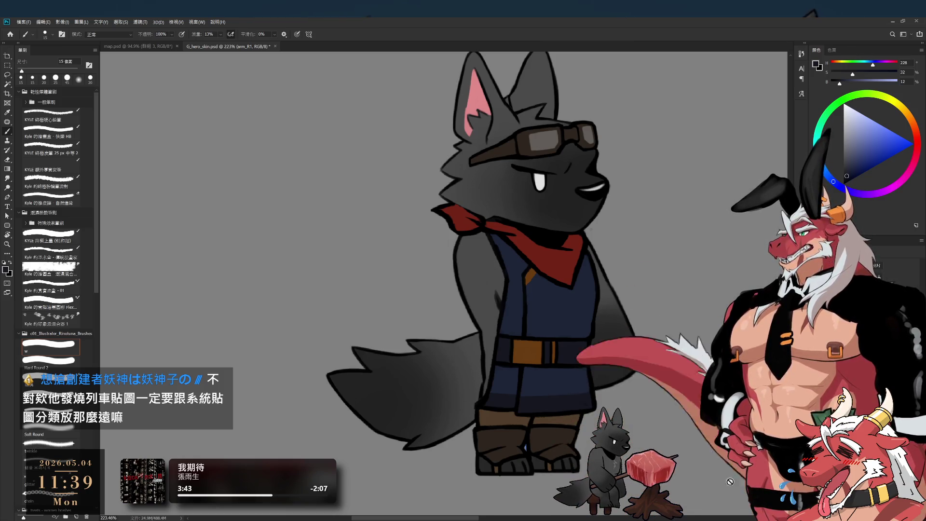
key("ctrl+alt+z")
key("ctrl+shift+z")
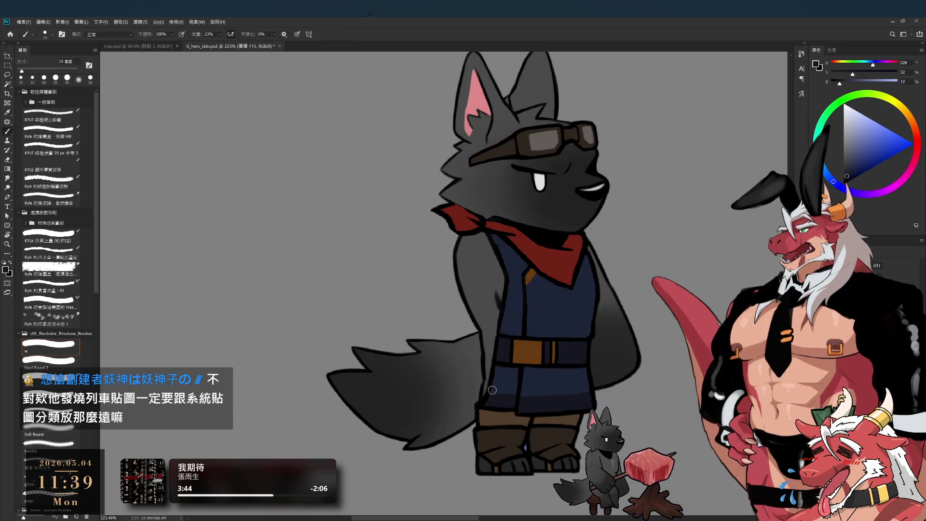
key("e")
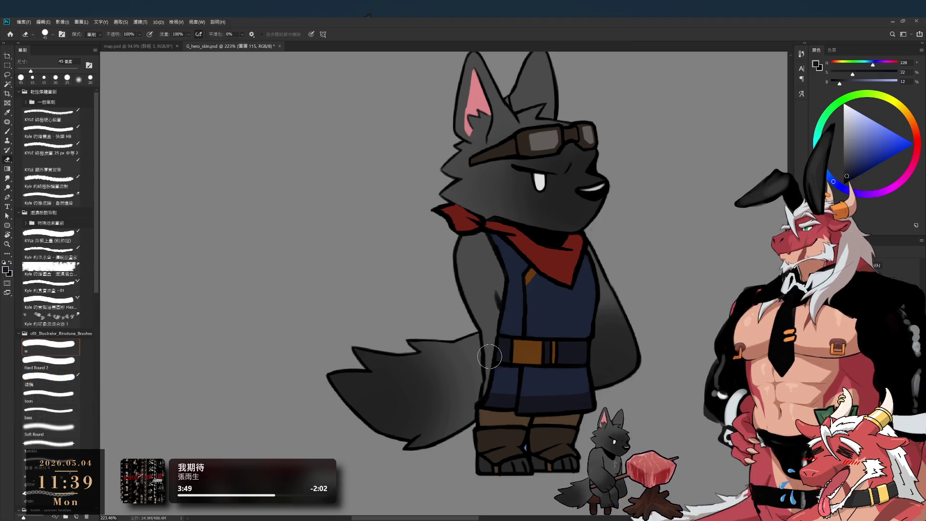
key("bracketleft")
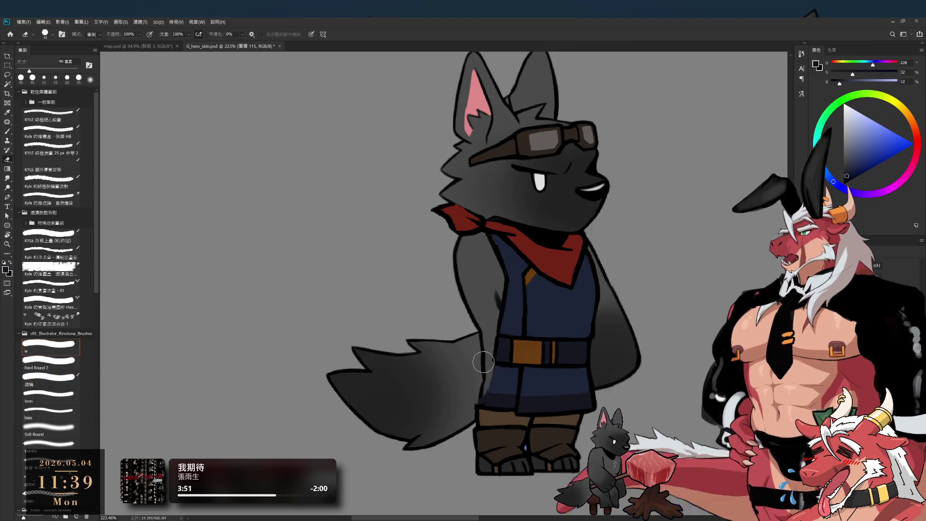
key("bracketleft")
key("bracketleft")
key("bracketleft")
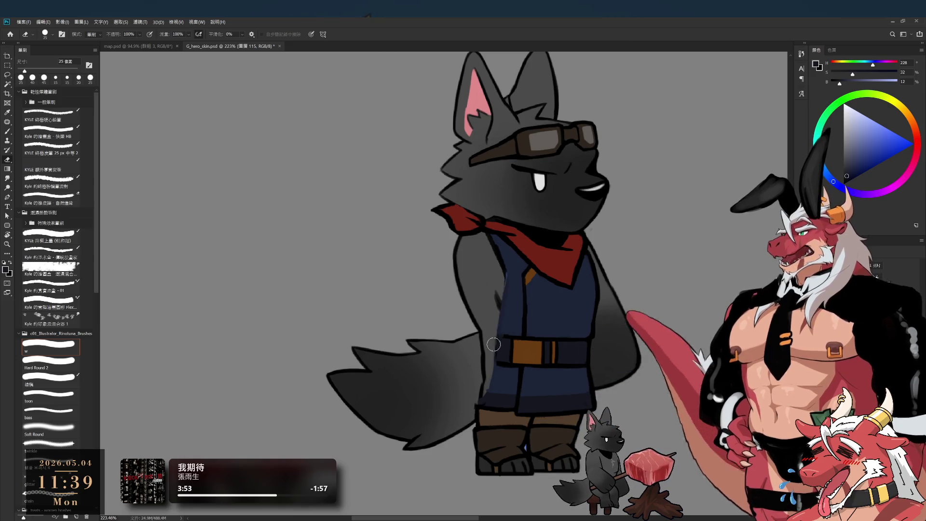
key("b")
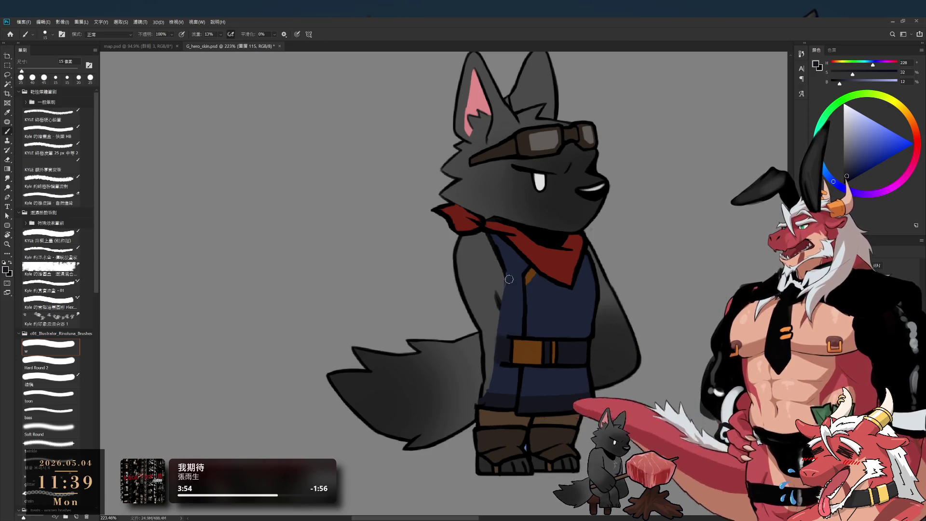
- Load pure black on a fine 8–9 px brush, trace the wolf's left side, and raise flow to 100%
left_click(505, 264, "alt")
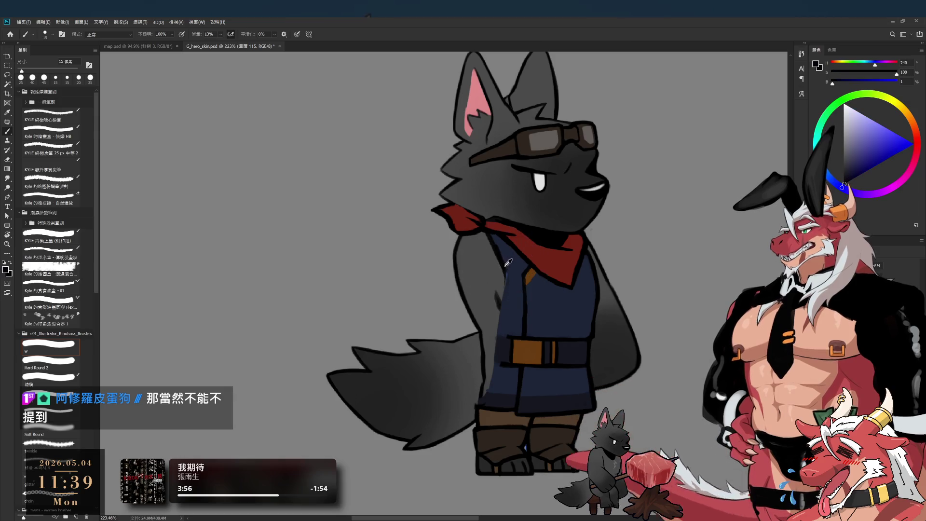
left_click(505, 266, "alt")
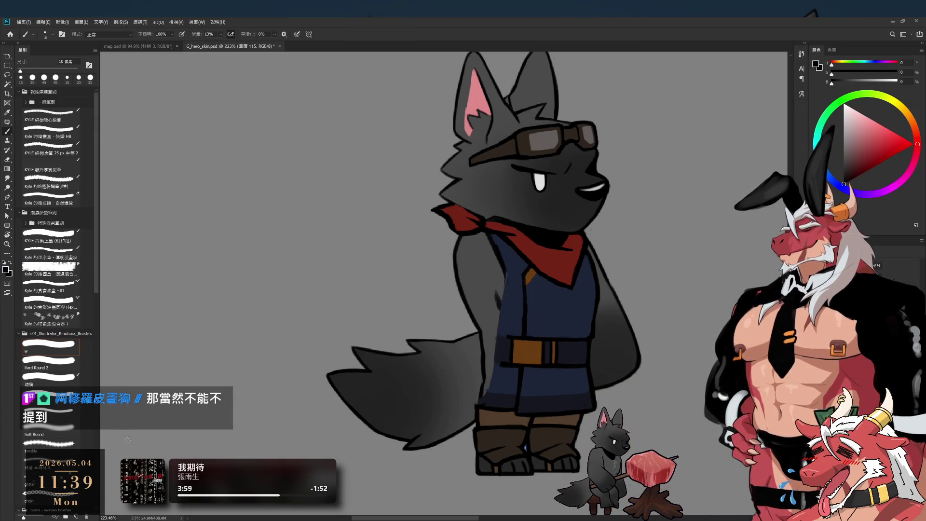
left_click(51, 414)
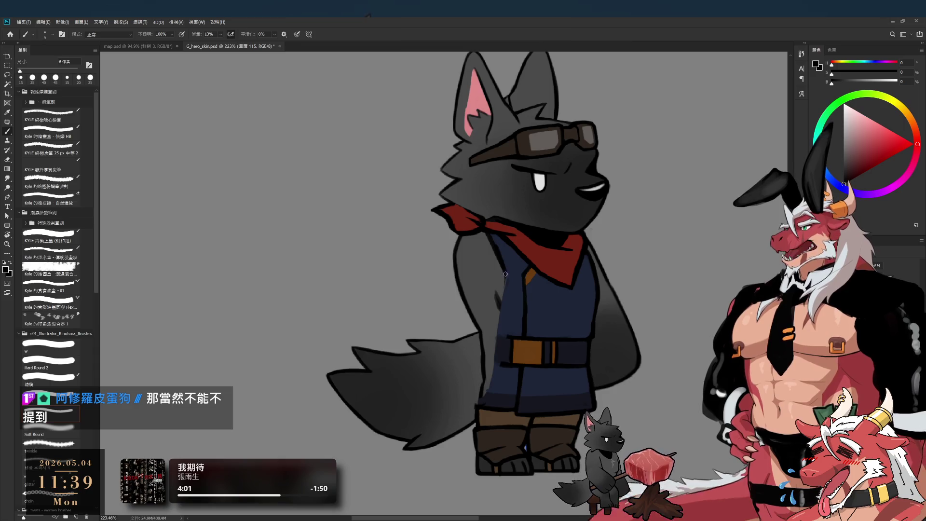
left_click_drag(503, 271, 499, 292)
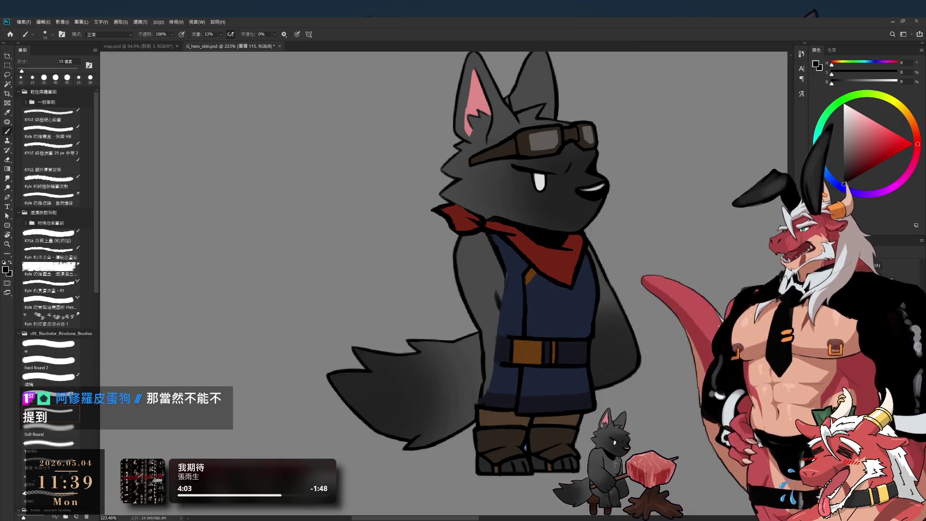
left_click(48, 394)
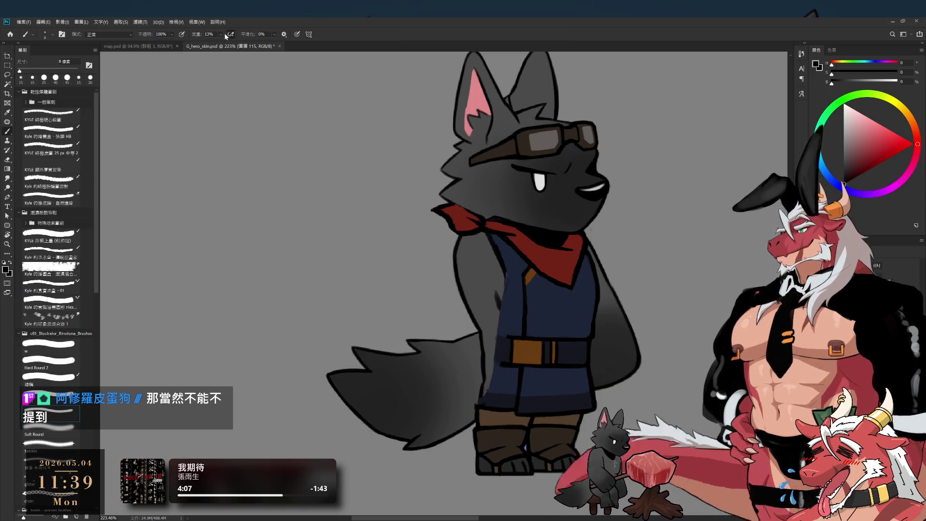
left_click_drag(220, 35, 331, 41)
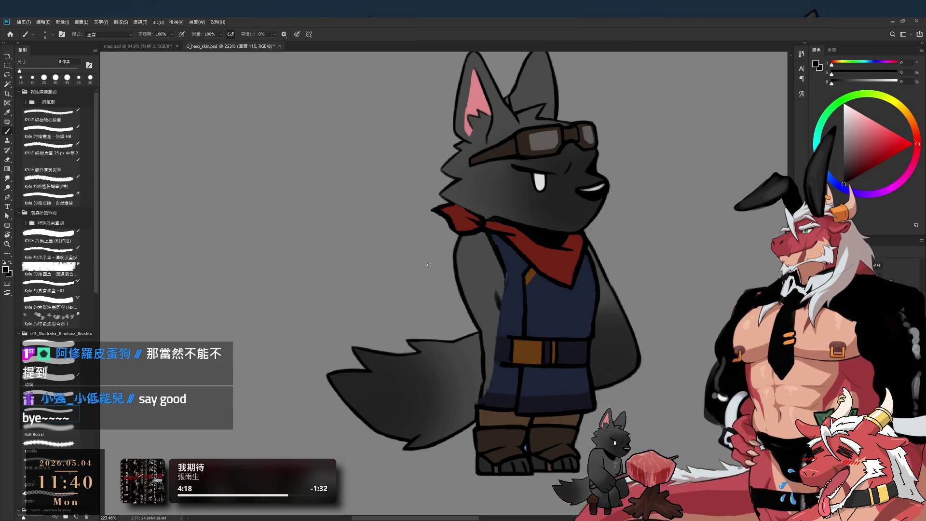
- Redraw the dark outline along the wolf's raised arm with a slightly larger brush
key("bracketright")
key("bracketright")
key("bracketright")
left_click_drag(501, 281, 493, 311)
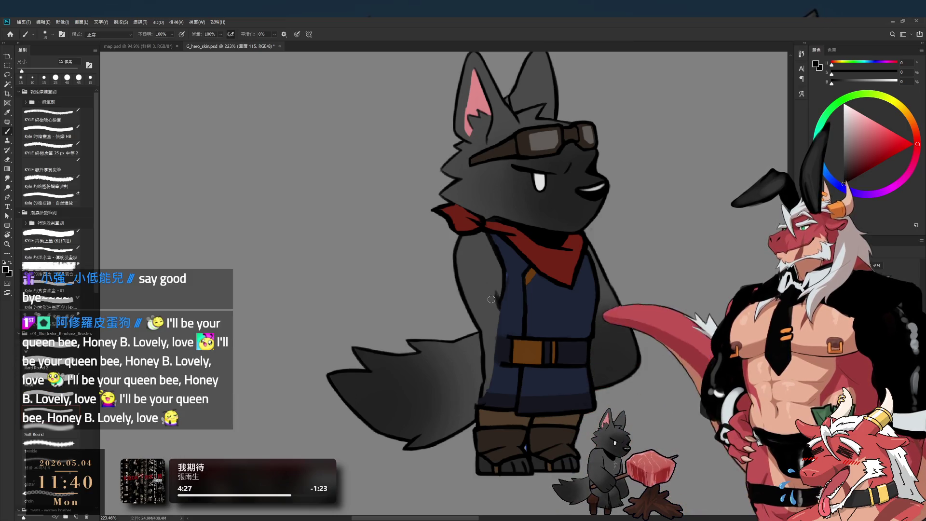
key("e")
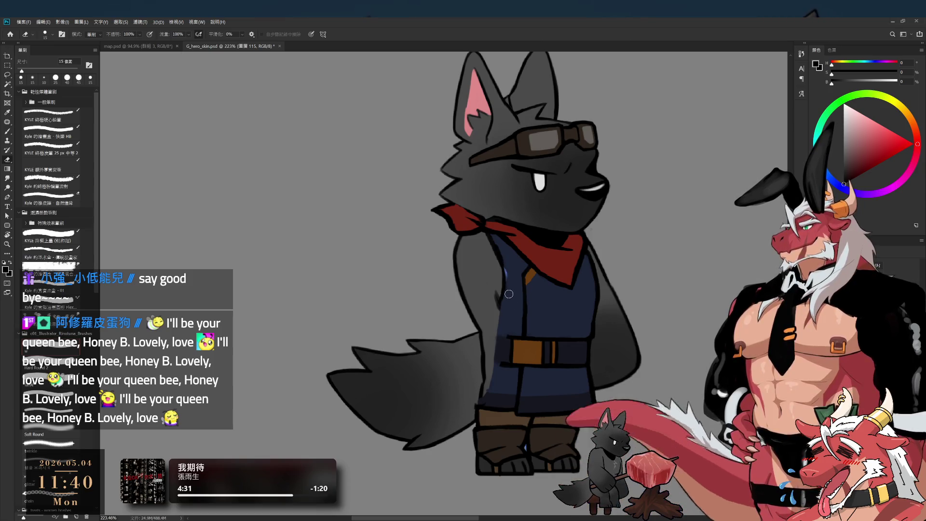
key("b")
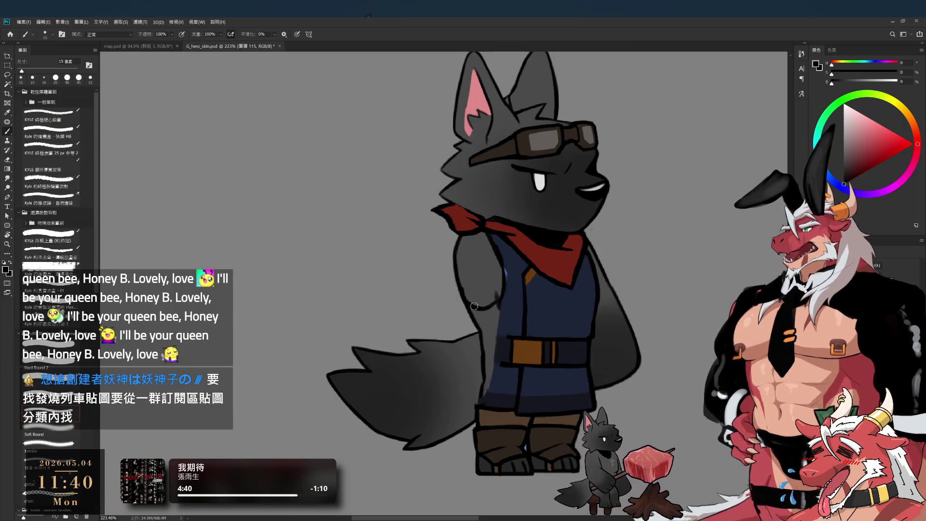
- On layer 117, sample black and draw a dark line along the tail's edge at 15 px
left_click(515, 277, "ctrl")
left_click(513, 270, "alt")
key("bracketright")
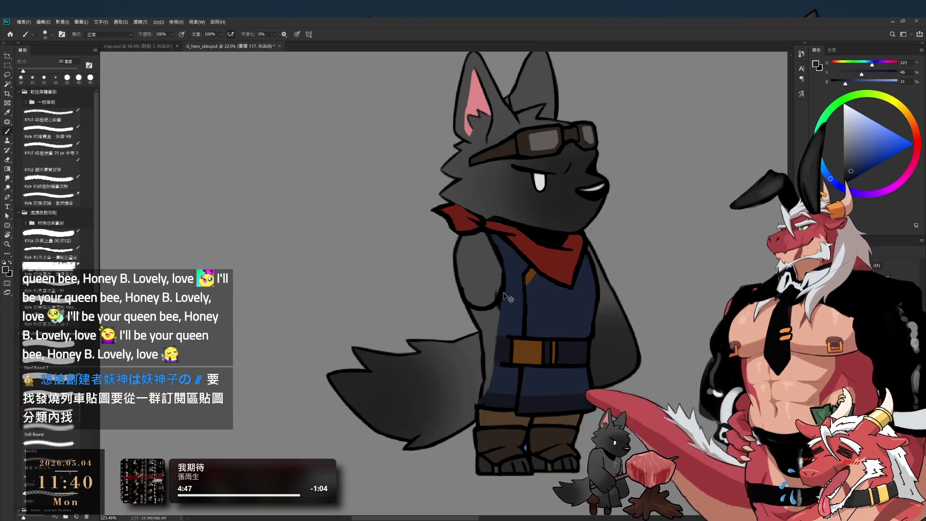
left_click(504, 289, "alt")
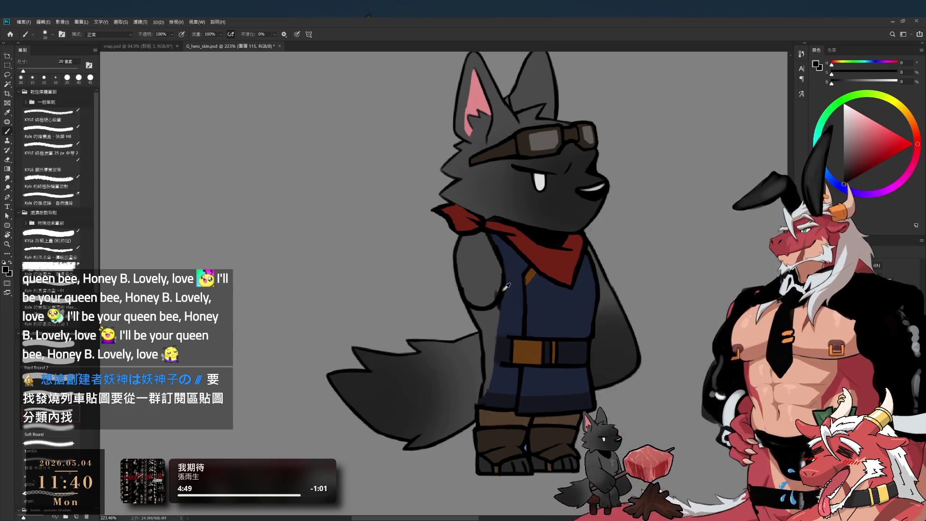
key("e")
key("b")
key("bracketleft")
key("bracketright")
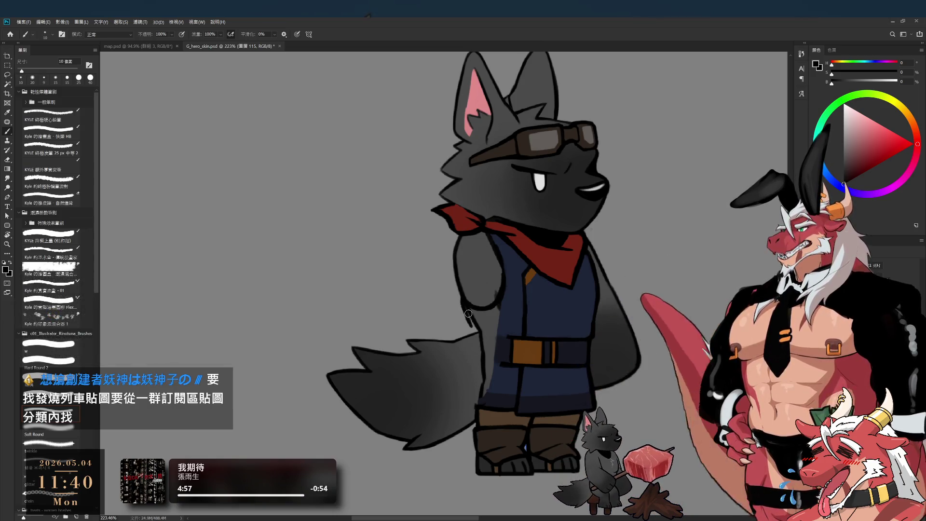
left_click_drag(474, 331, 478, 363)
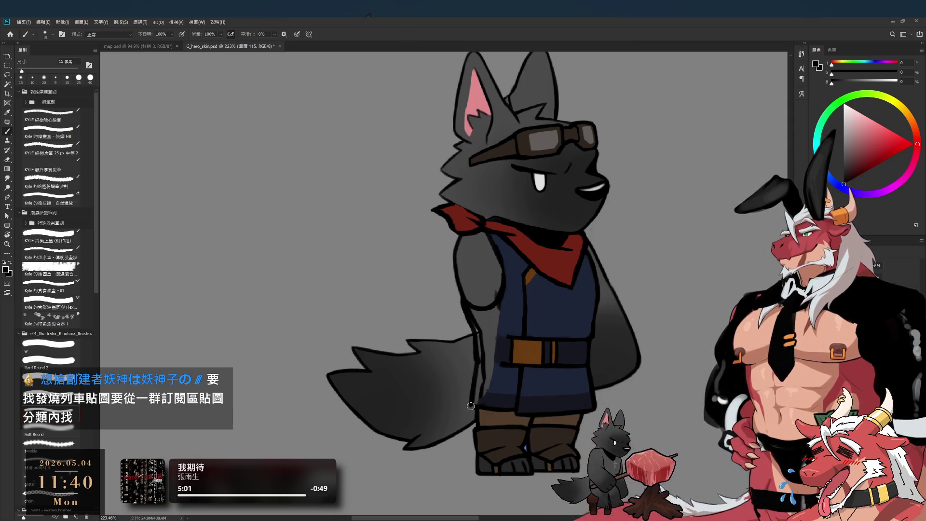
- Zoom in on the vest and belt and ink the belt's top-left edge
left_click_drag(476, 319, 483, 320)
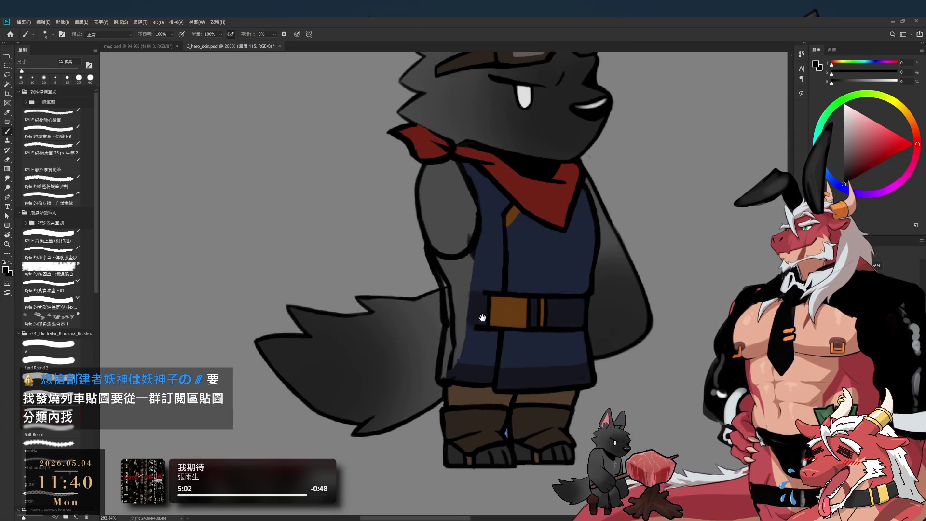
key("e")
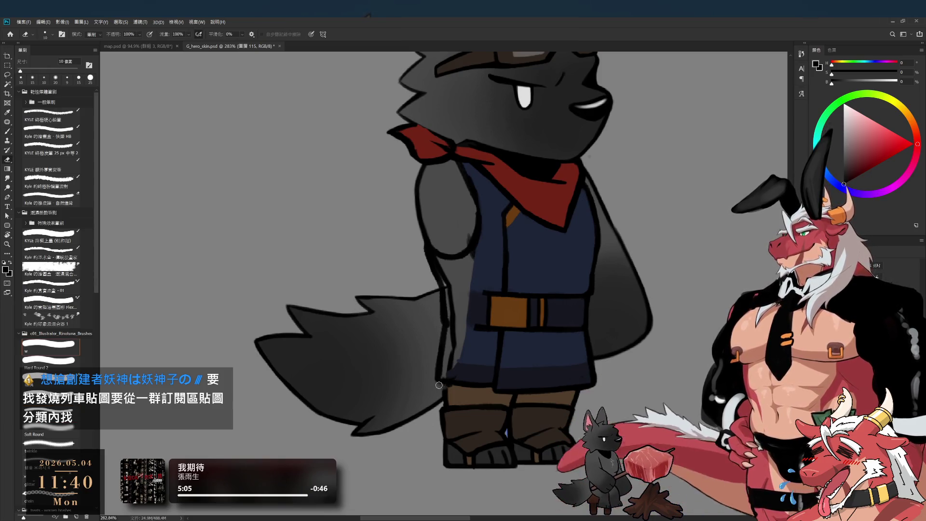
key("b")
scroll(441, 386, "up", 2)
key("b")
key("b")
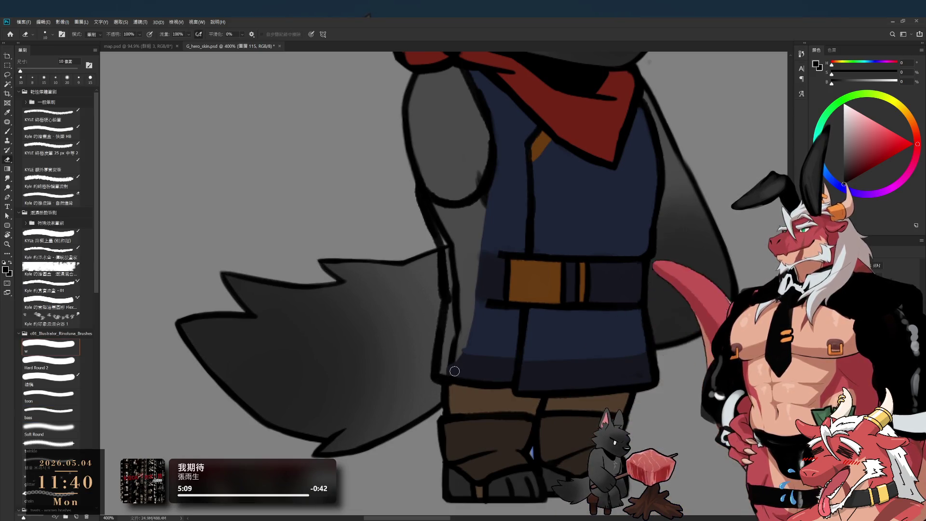
scroll(448, 367, "up", 3)
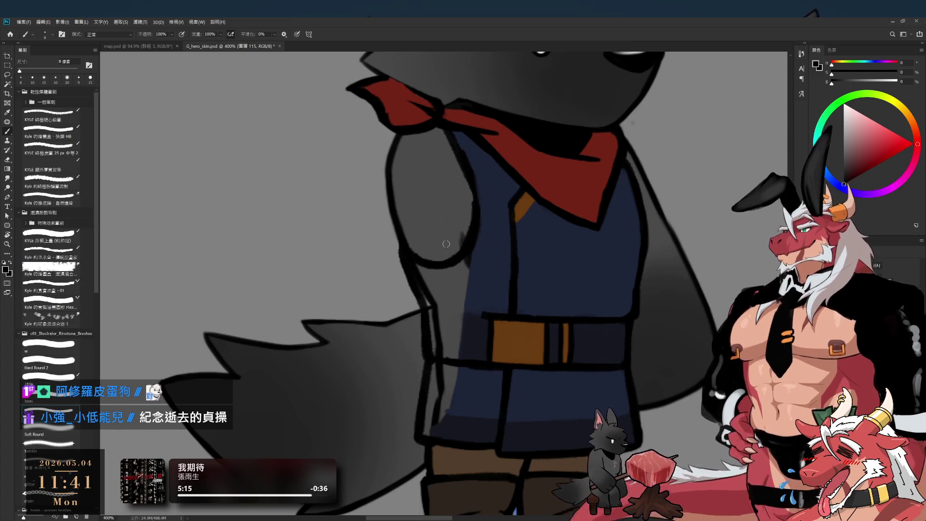
scroll(446, 244, "up", 2)
key("bracketright")
left_click_drag(495, 340, 436, 337)
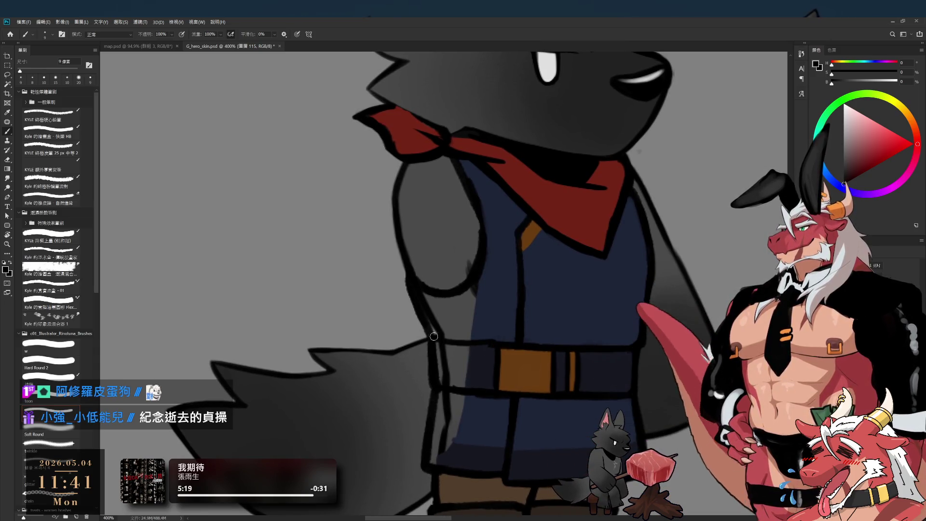
scroll(467, 312, "down", 3)
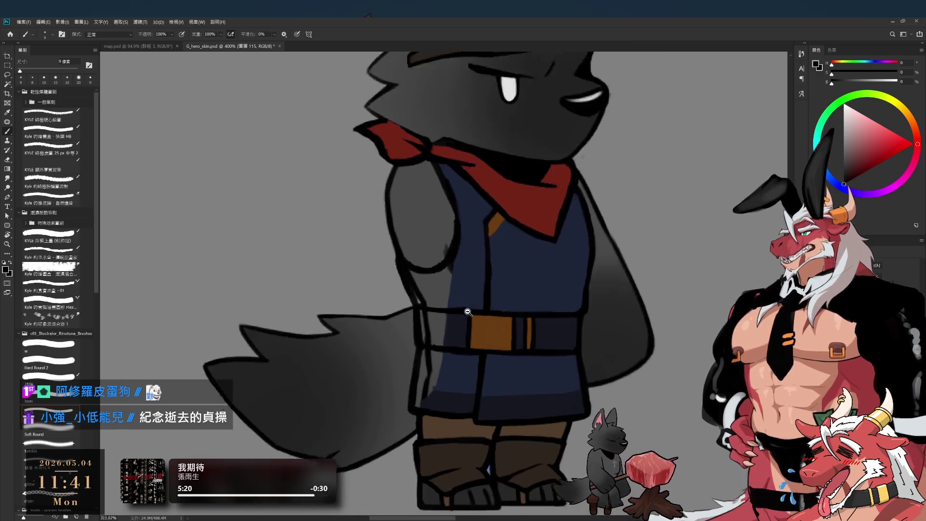
scroll(467, 312, "up", 3)
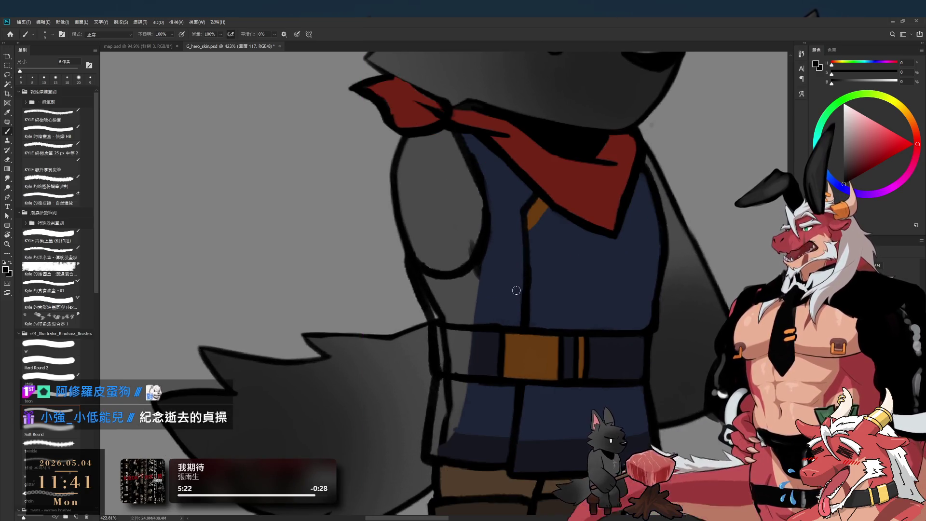
left_click(494, 271, "alt")
- With a Hard Round brush, paint navy into the arm–belt gap and darken the belt's left part
left_click(69, 360)
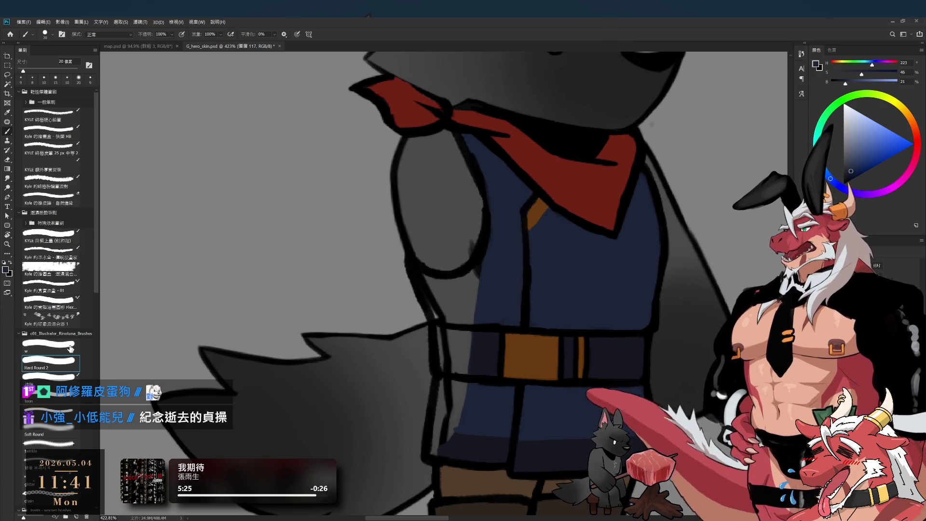
mouse_move(431, 295)
left_mouse_down()
mouse_move(439, 304)
mouse_move(488, 268)
mouse_move(468, 338)
left_mouse_up()
left_click(482, 350, "alt")
key("bracketleft")
key("bracketright")
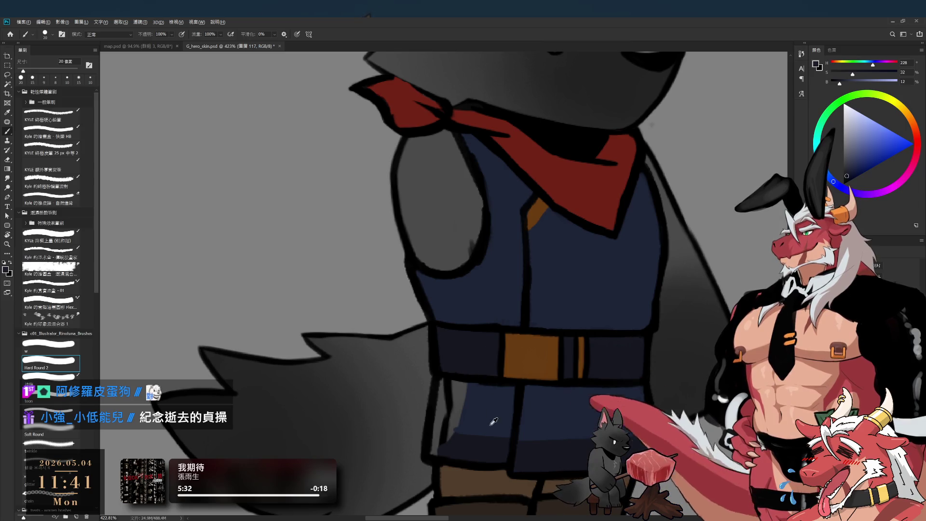
left_click(493, 423, "alt")
key("bracketleft")
key("bracketright")
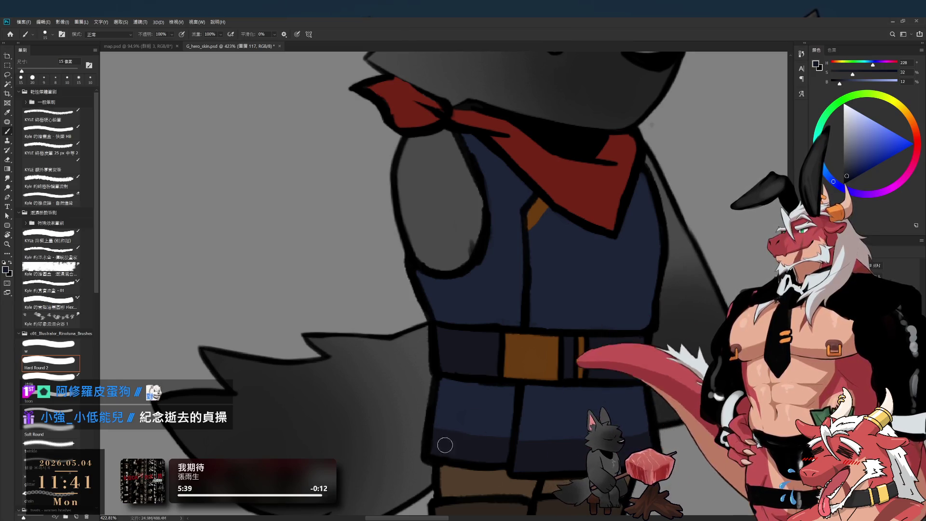
key("bracketleft")
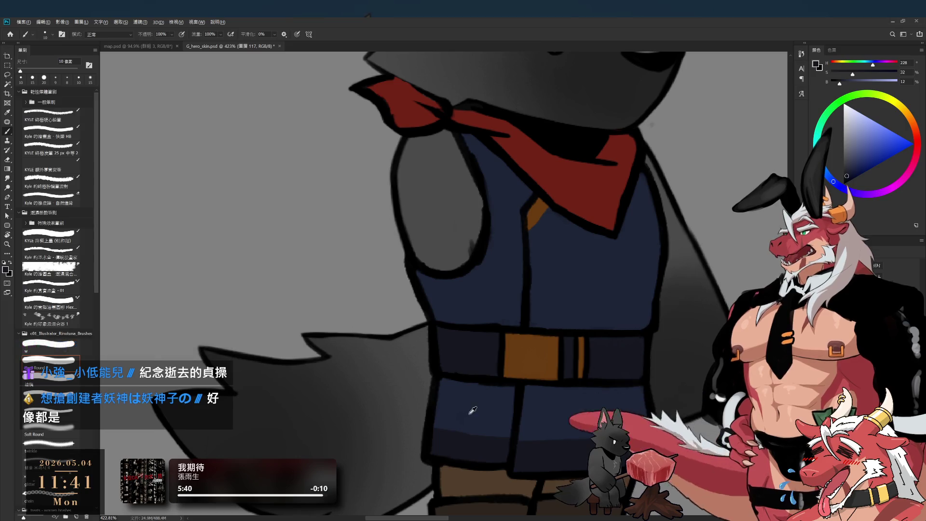
key("bracketright")
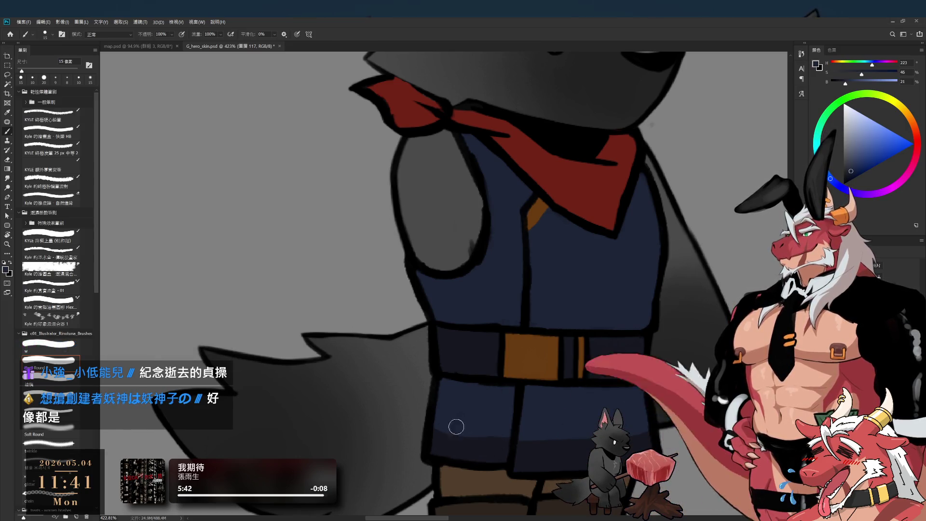
scroll(459, 405, "down", 4)
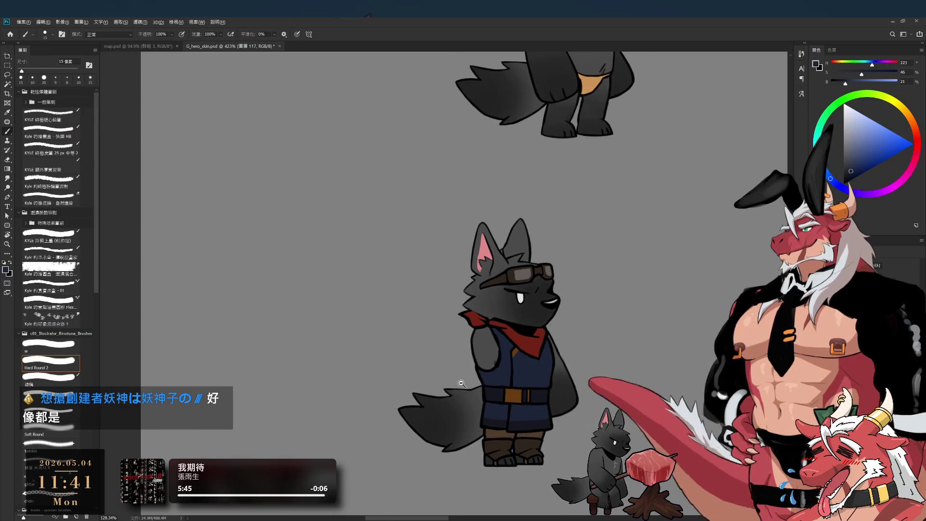
scroll(462, 384, "down", 1)
scroll(502, 408, "up", 4)
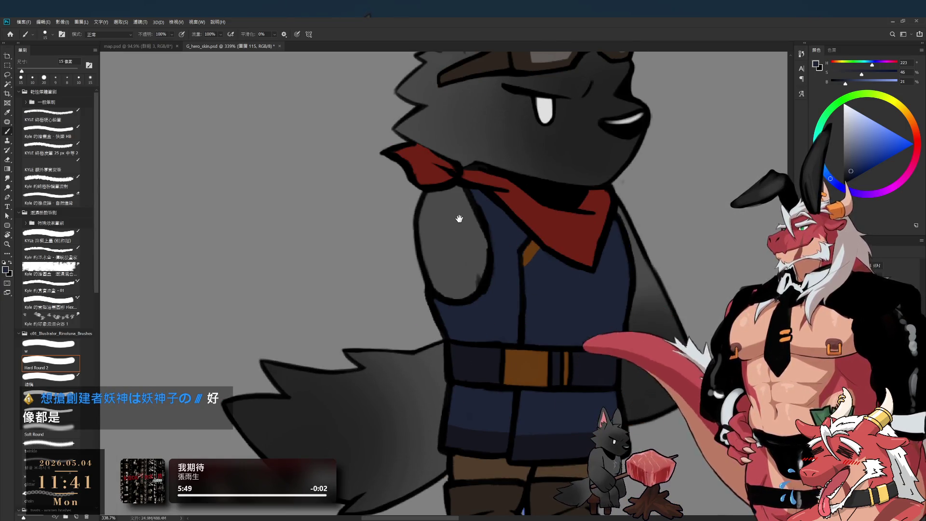
left_click_drag(484, 279, 495, 313)
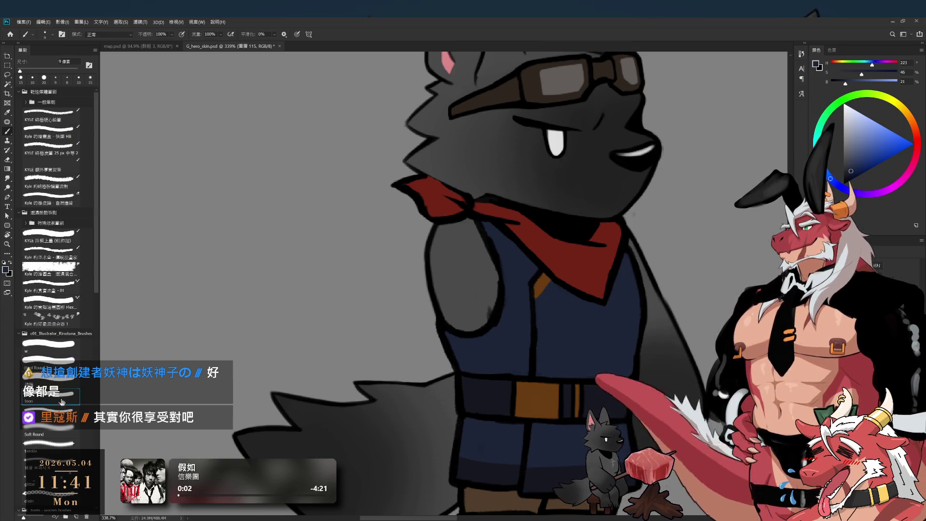
left_click(500, 274, "alt")
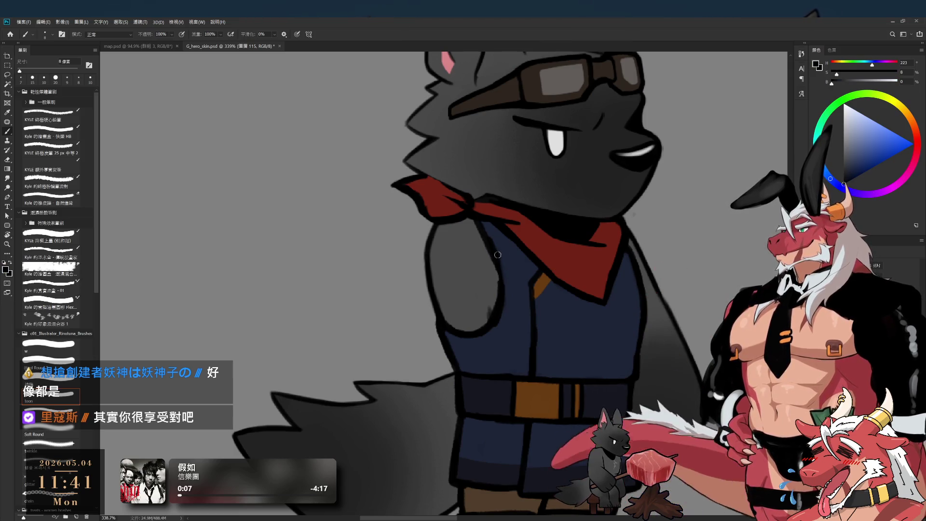
key("bracketright")
key("bracketright")
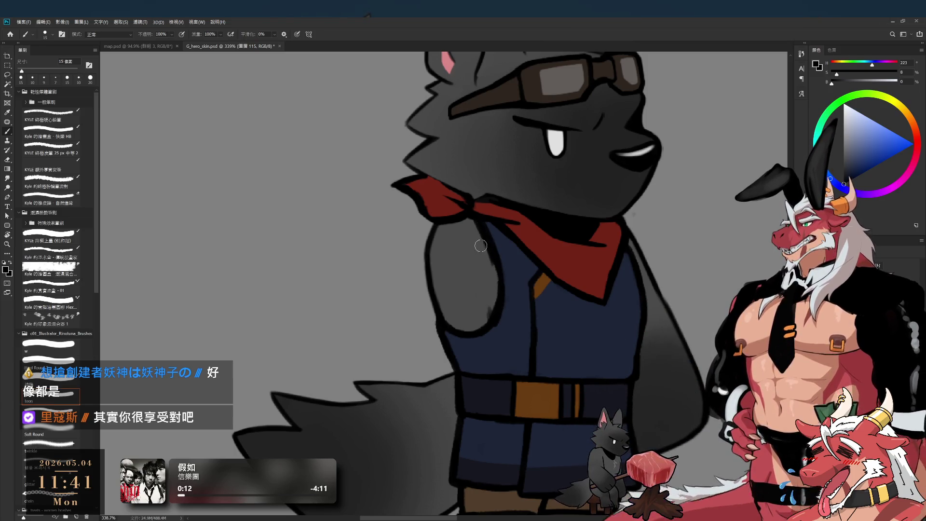
key("e")
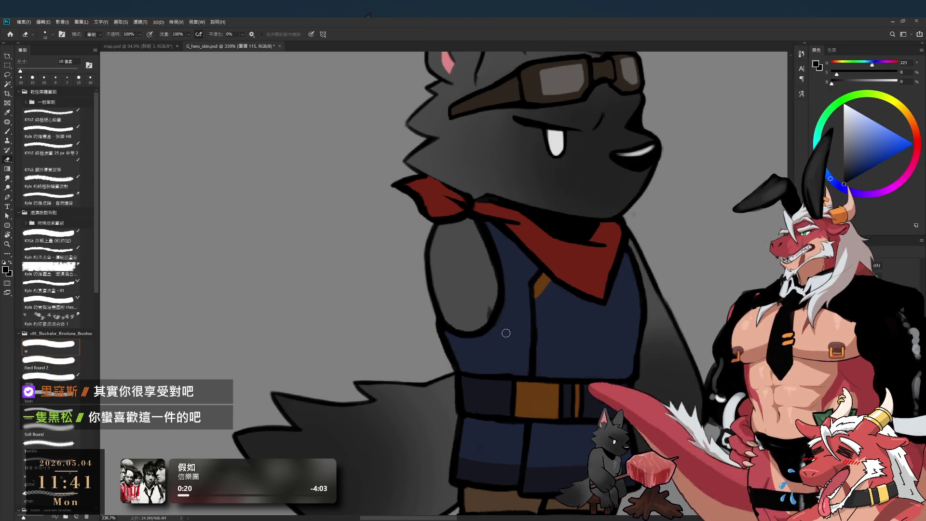
left_click(502, 330, "ctrl")
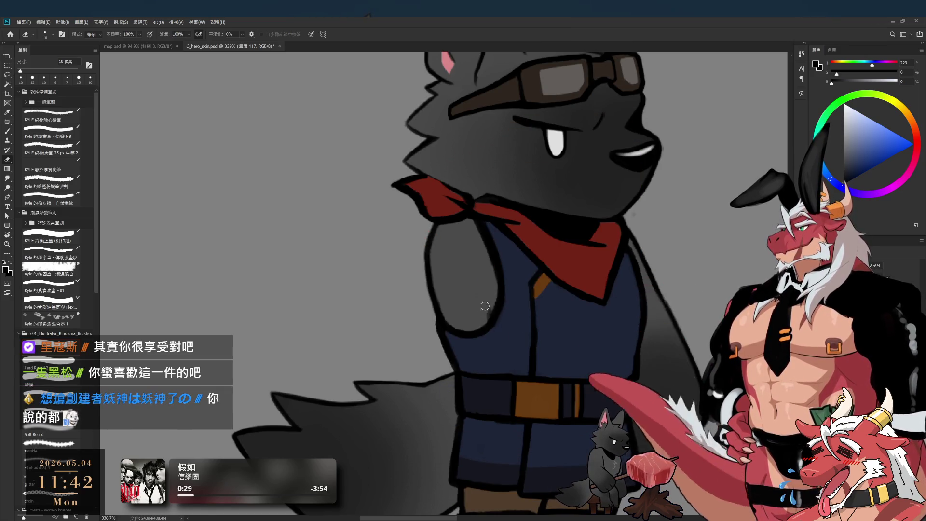
left_click(507, 308, "ctrl")
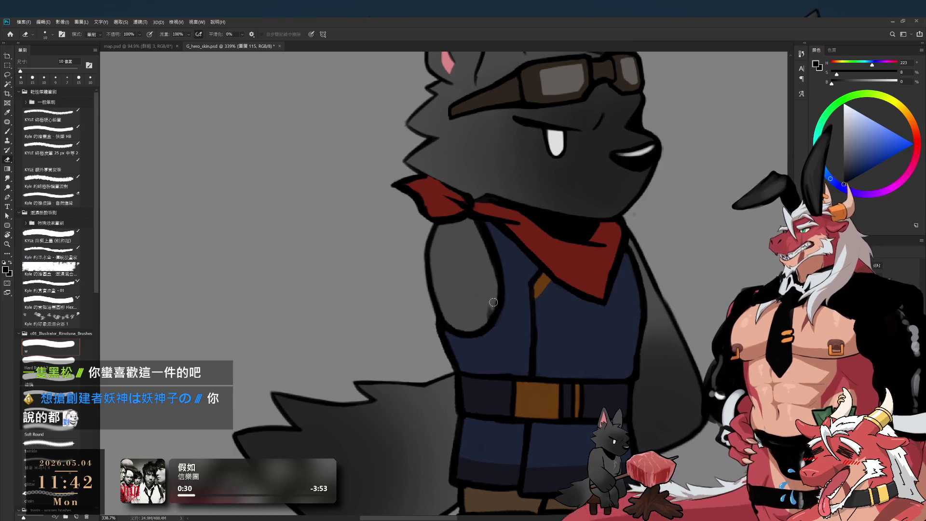
key("b")
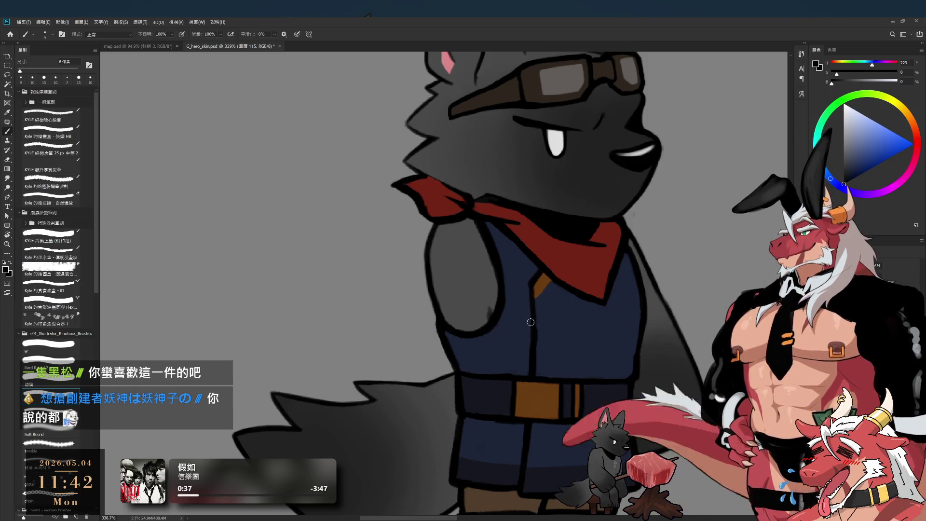
left_click_drag(553, 283, 524, 329)
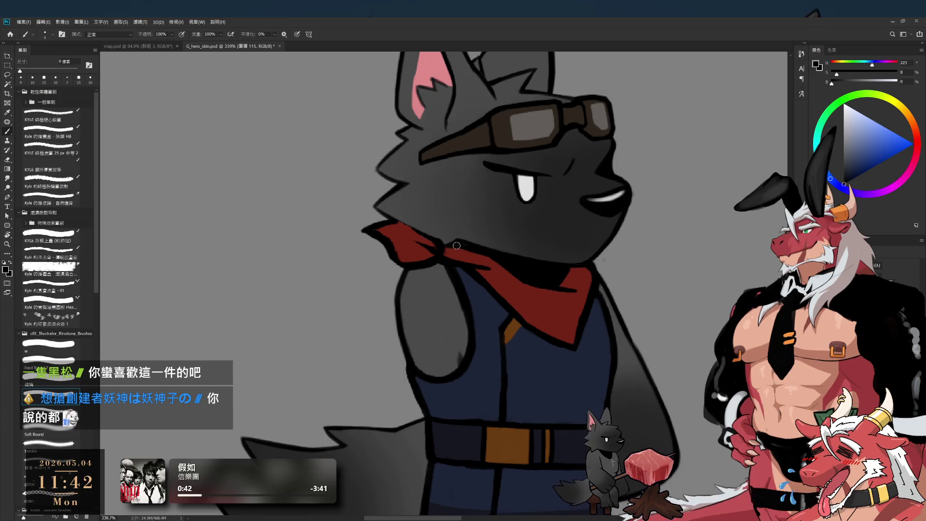
- Zoom in on the vest, tilting the canvas view and then rotating it back upright
scroll(627, 261, "down", 5)
scroll(579, 313, "up", 1)
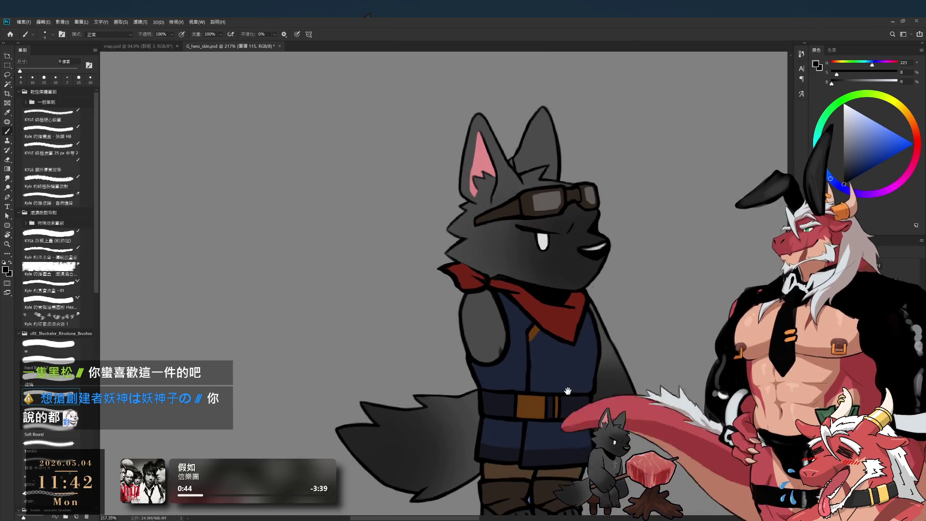
scroll(570, 341, "up", 3)
scroll(536, 332, "up", 1)
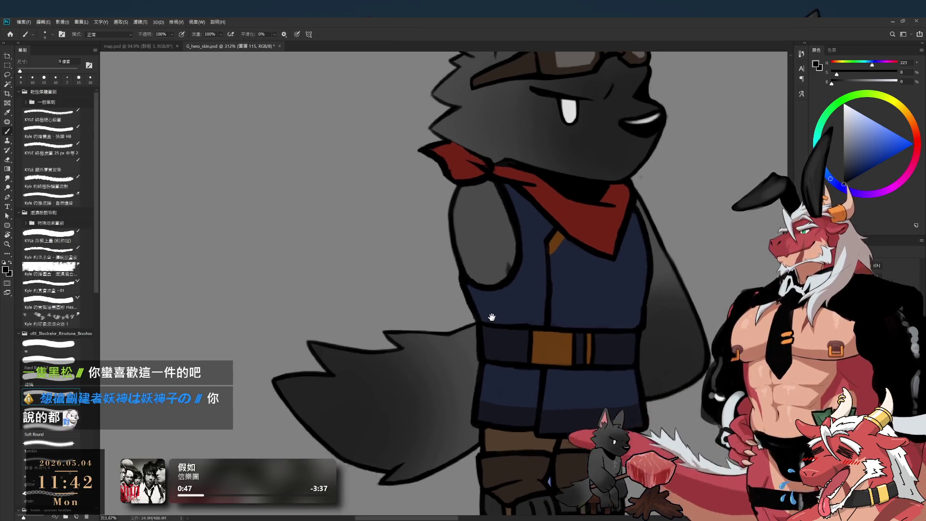
scroll(526, 318, "up", 1)
key("e")
key("e")
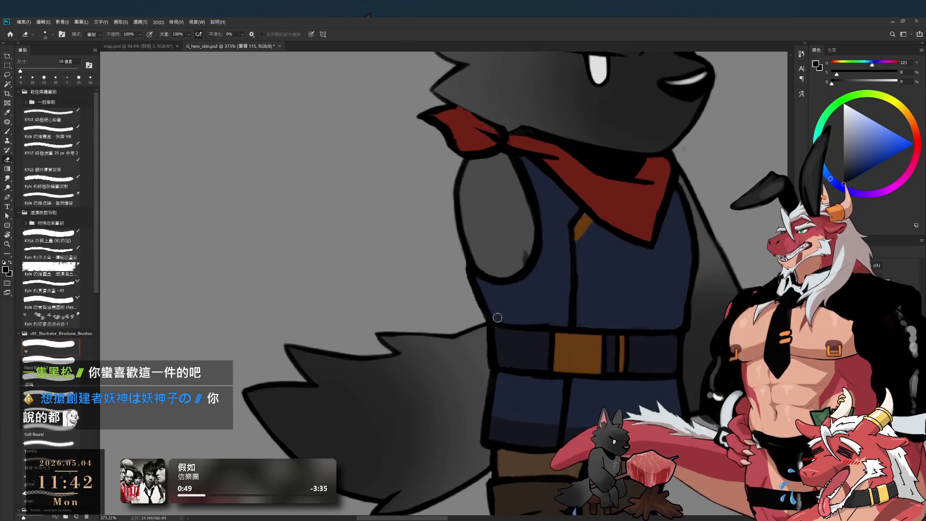
key("b")
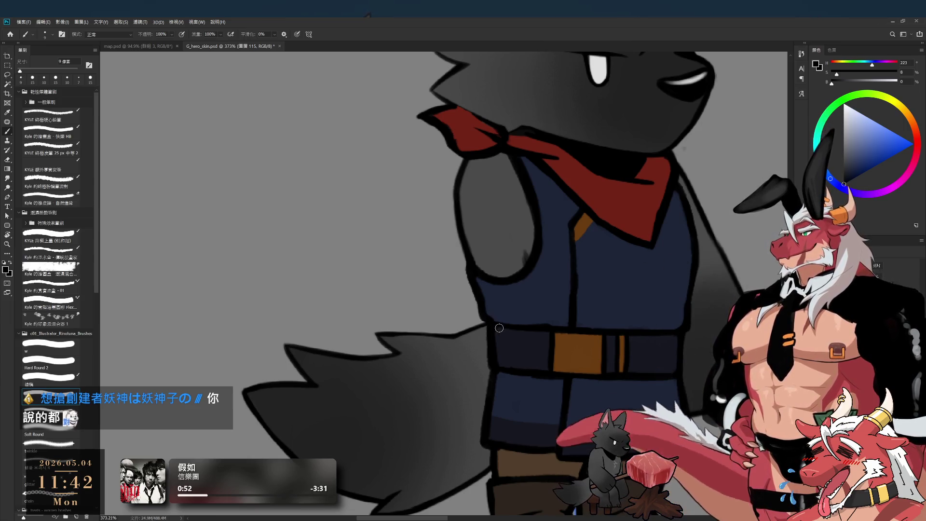
left_click_drag(577, 333, 522, 342)
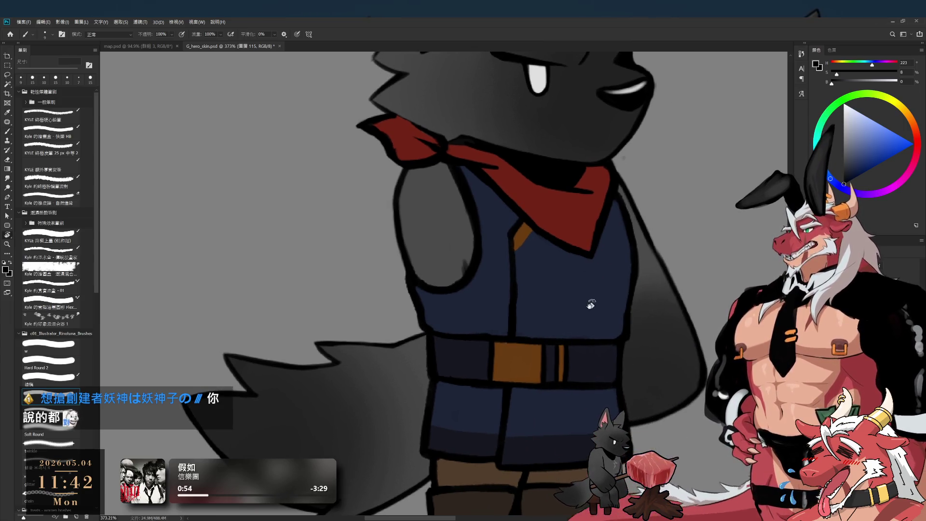
left_click_drag(589, 306, 436, 343)
key("e")
key("r")
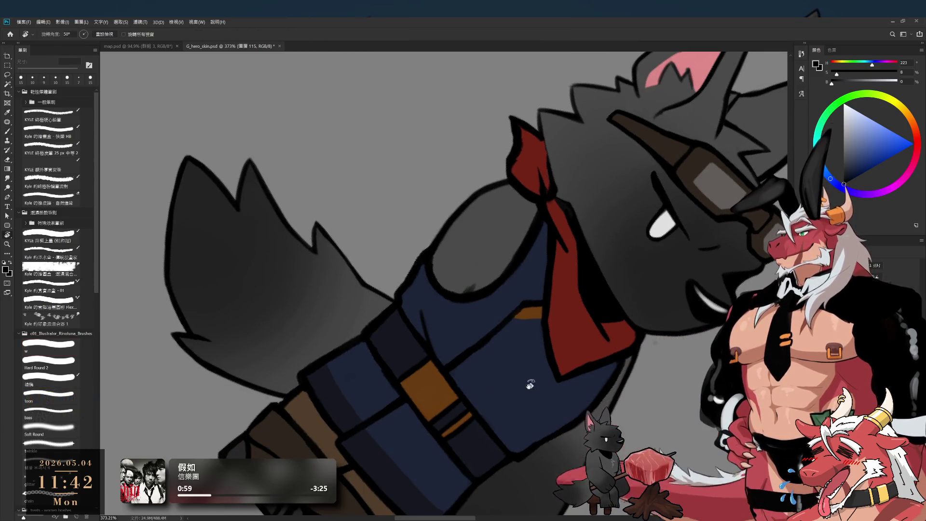
left_click_drag(451, 378, 592, 293)
- Pan from the belt up to the head and bandana, then add a new empty layer
scroll(591, 293, "down", 2)
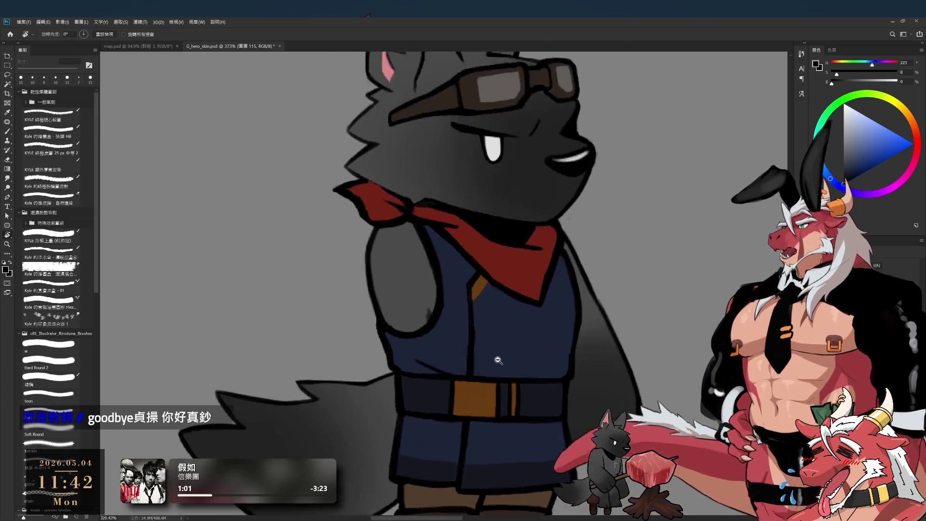
scroll(510, 305, "up", 4)
scroll(510, 305, "down", 2)
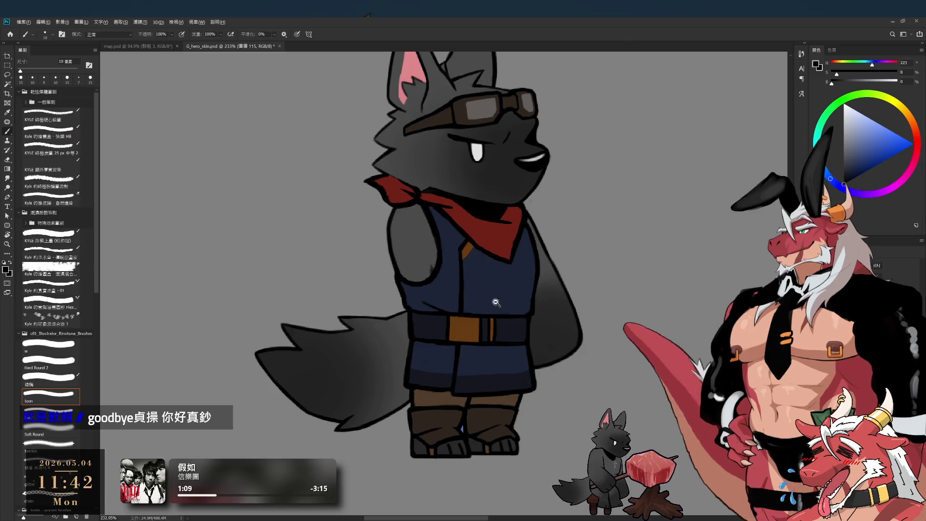
scroll(482, 327, "down", 2)
key("b")
scroll(465, 348, "up", 3)
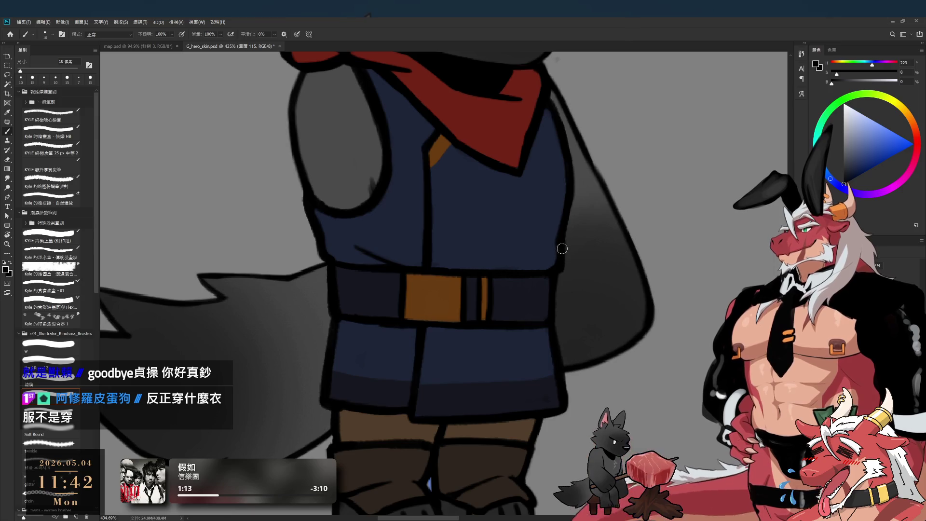
left_click_drag(561, 249, 548, 285)
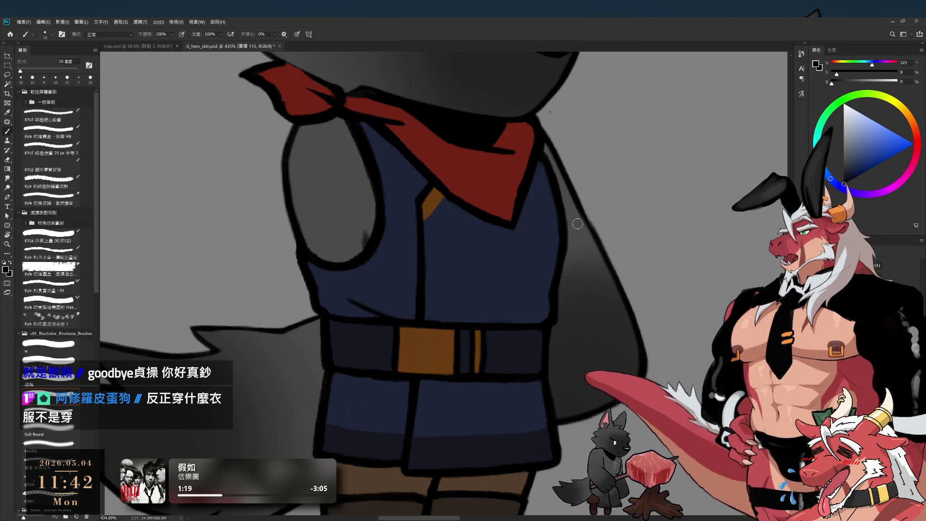
left_click_drag(487, 265, 495, 347)
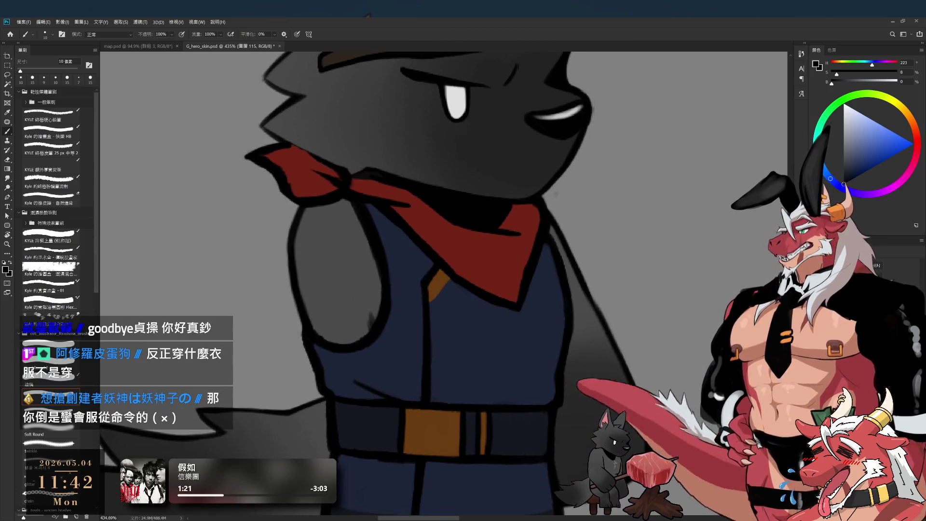
key("ctrl+shift+alt+n")
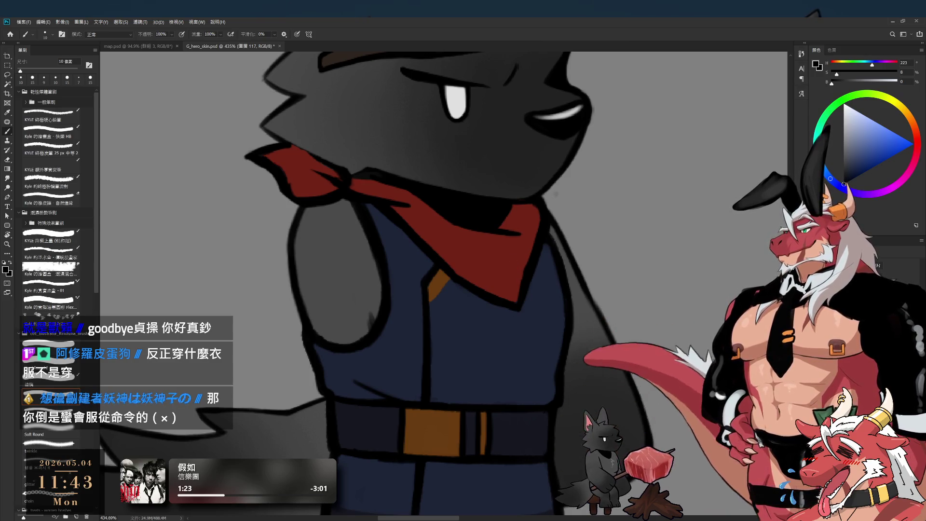
- Sample the bandana's dark red, nudge it toward orange, touch up the bandana at 20 px, then reset to black
left_click(511, 263, "alt")
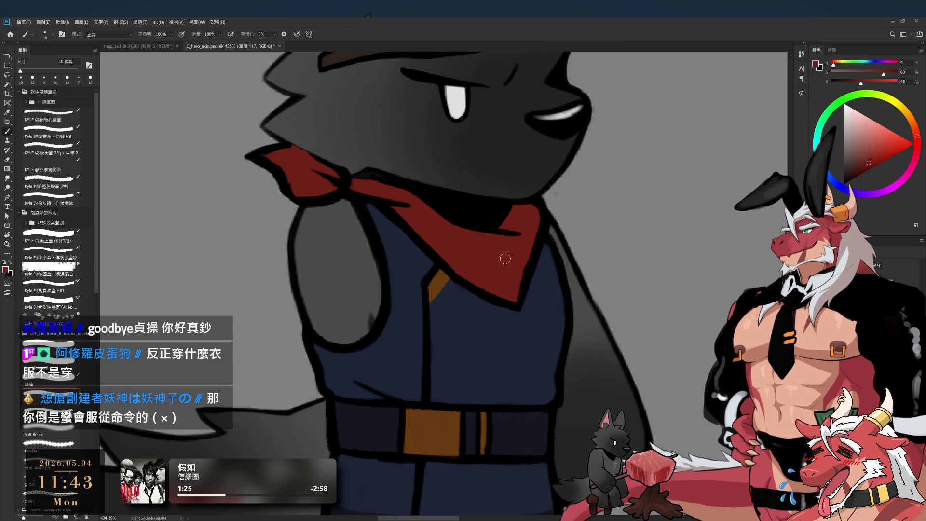
scroll(498, 249, "down", 1)
left_click_drag(499, 249, 506, 306)
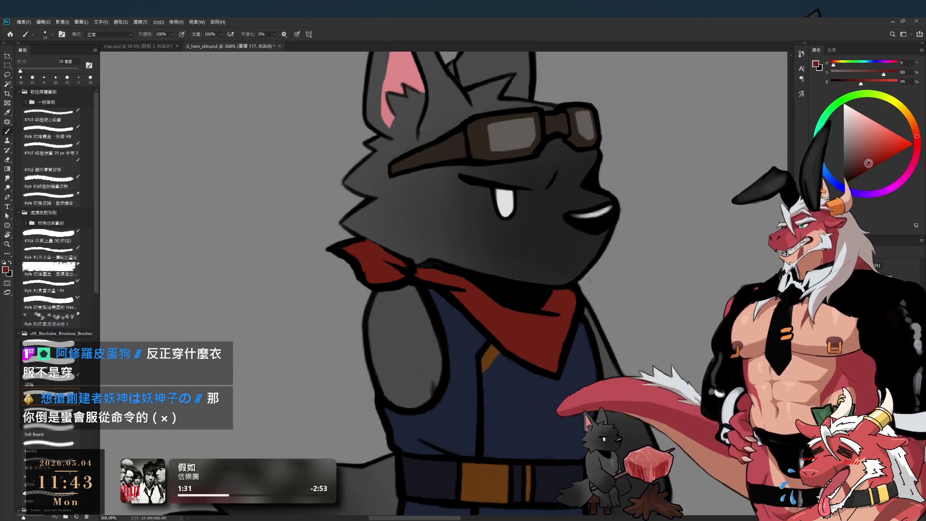
left_click(916, 135)
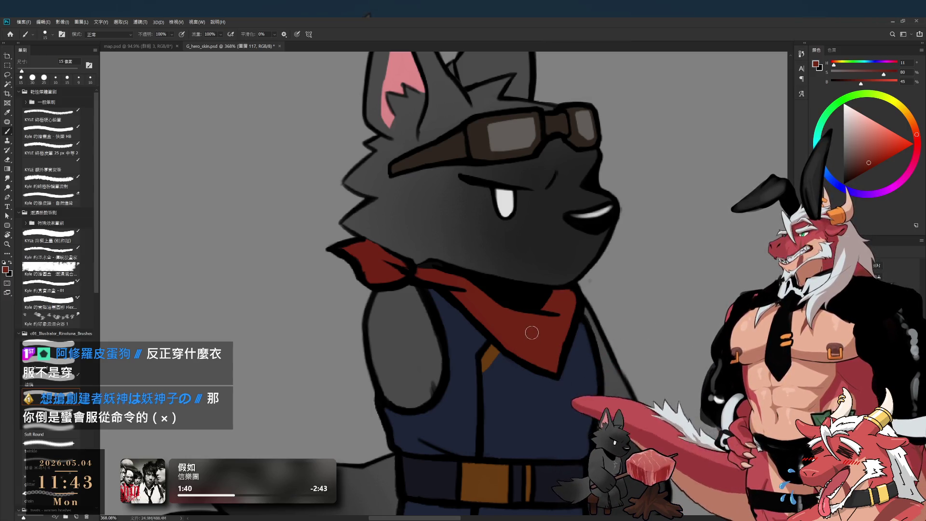
key("bracketright")
key("e")
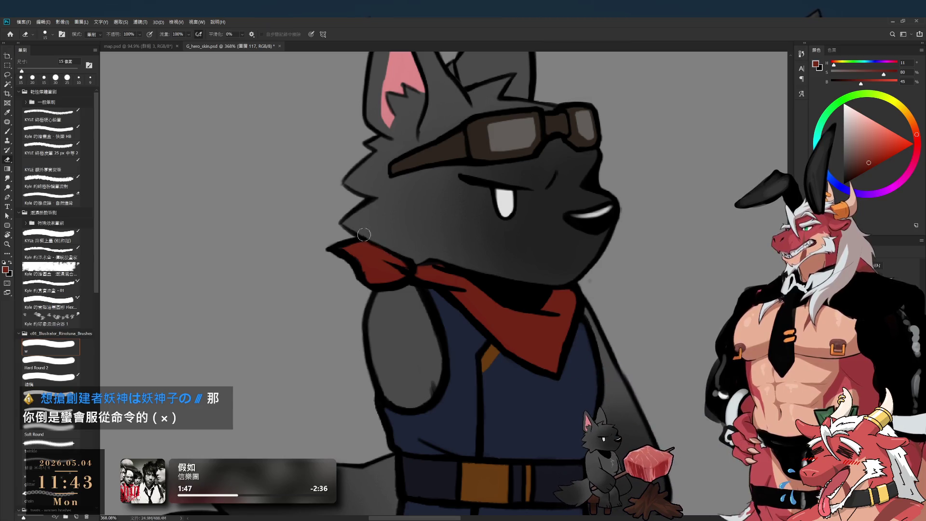
key("b")
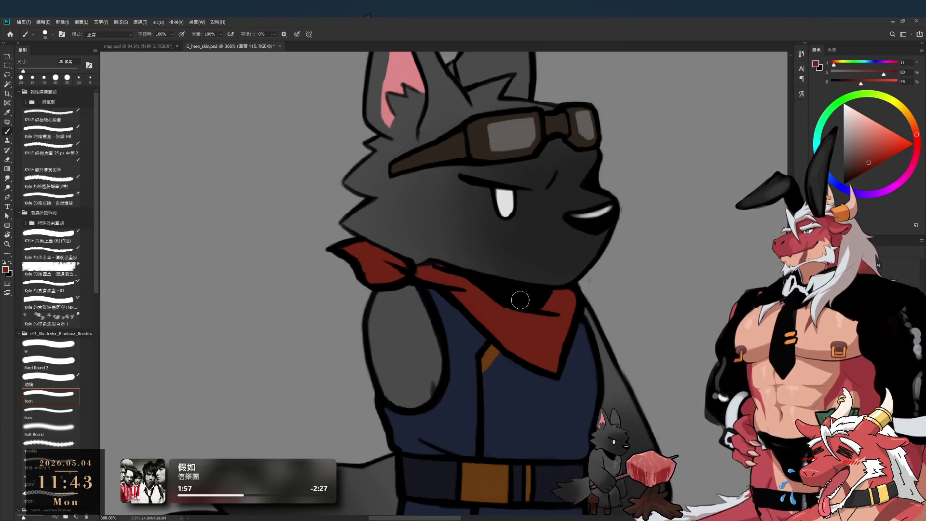
key("d")
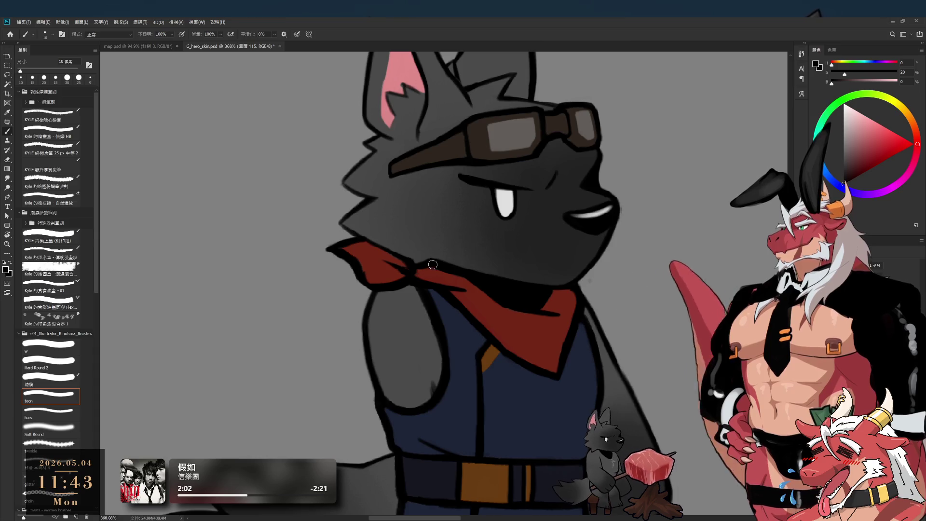
- Zoom and pan between the head and goggles and the full wolf figure
scroll(415, 266, "down", 10)
scroll(445, 291, "up", 10)
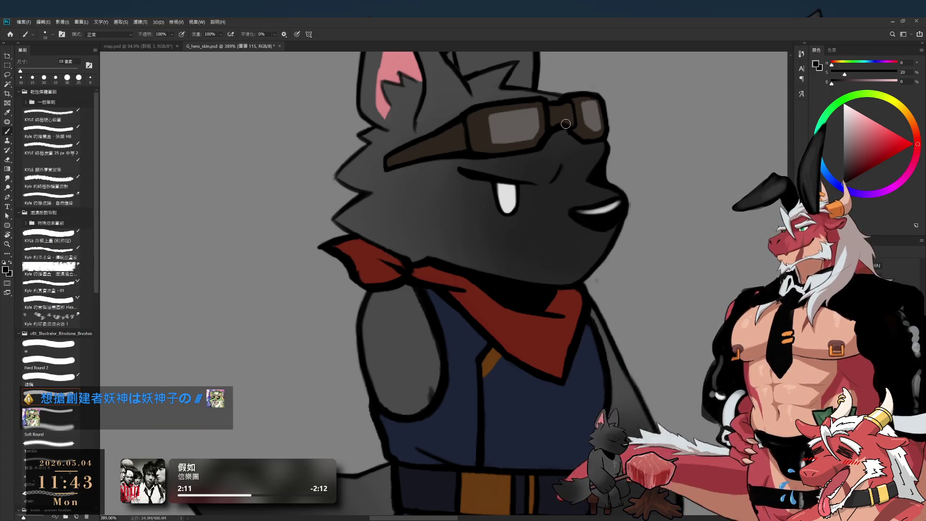
left_click_drag(594, 368, 580, 324)
scroll(580, 324, "down", 3)
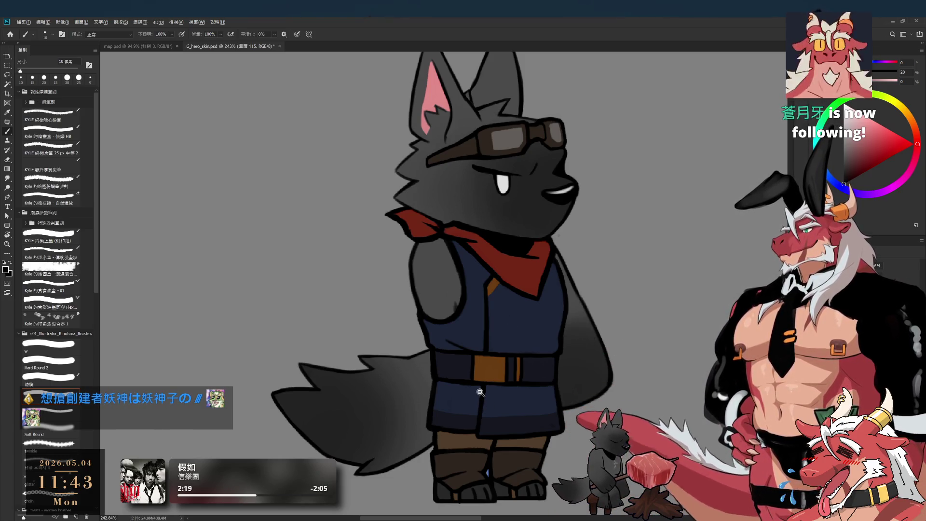
scroll(545, 362, "up", 1)
scroll(557, 354, "up", 2)
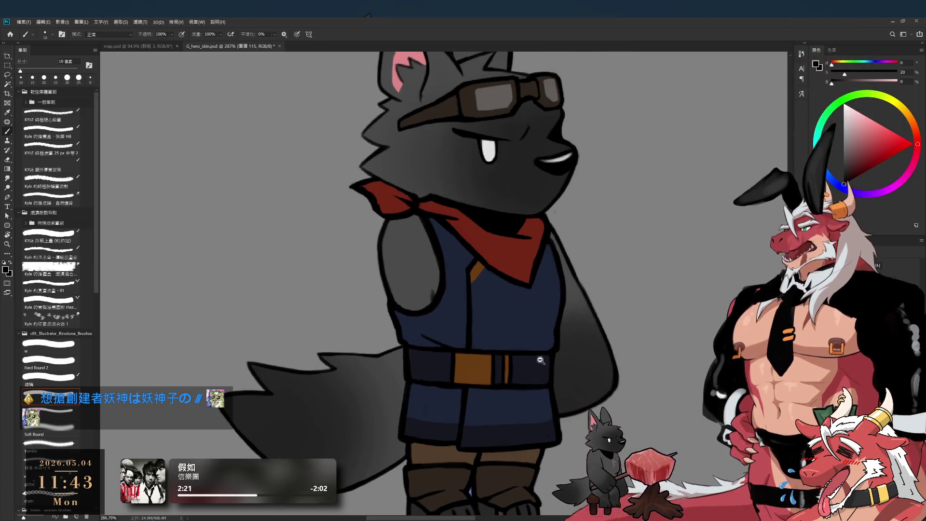
scroll(587, 361, "down", 2)
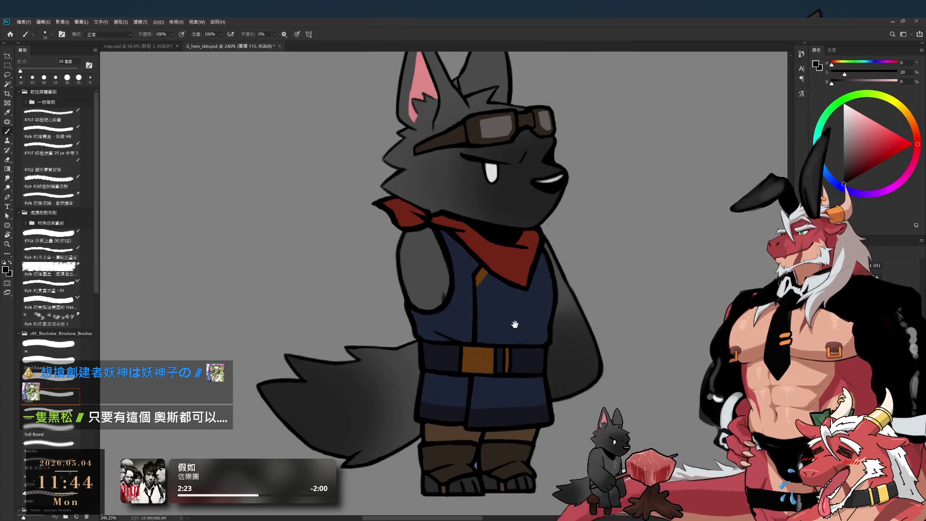
left_click_drag(523, 338, 516, 347)
scroll(540, 350, "down", 2)
scroll(564, 353, "up", 1)
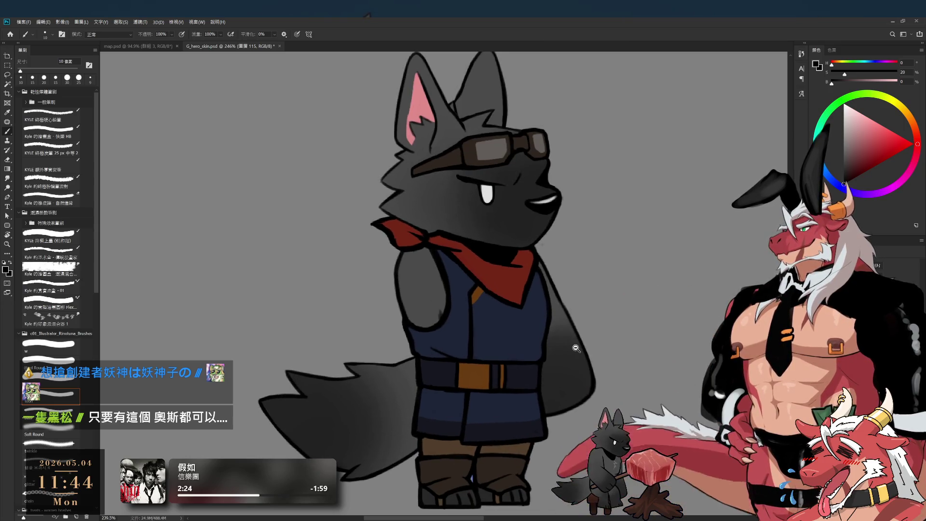
left_click_drag(577, 355, 574, 349)
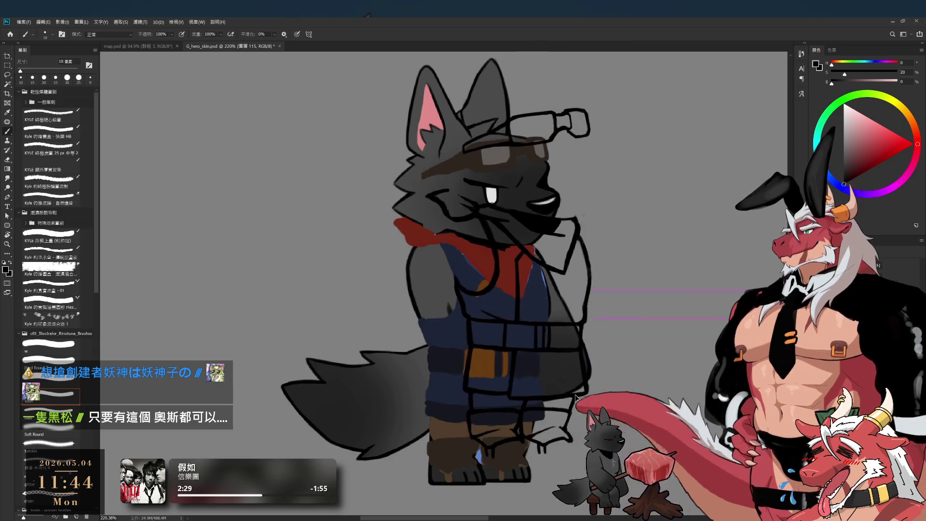
- Recentre the whole wolf, move work onto layer 118, and pick a light blue-grey colour
scroll(539, 428, "down", 1)
scroll(499, 239, "up", 1)
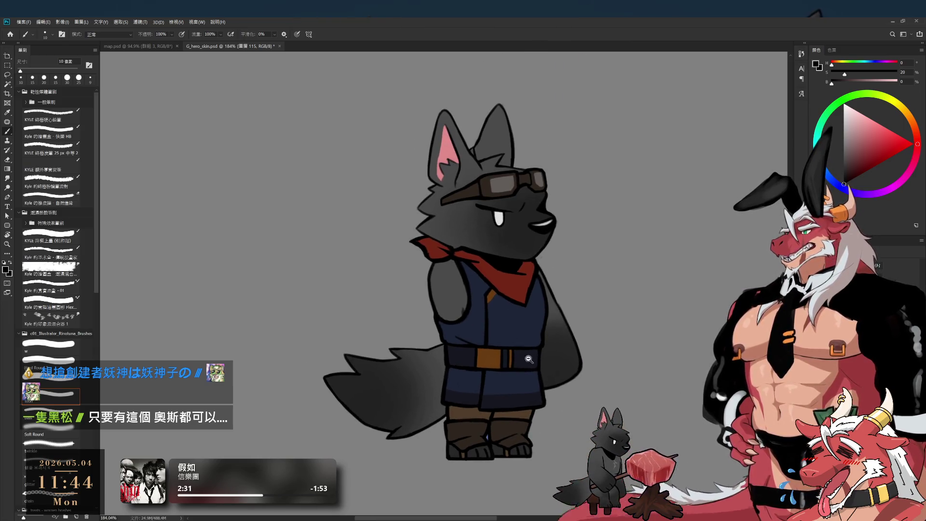
scroll(499, 239, "up", 1)
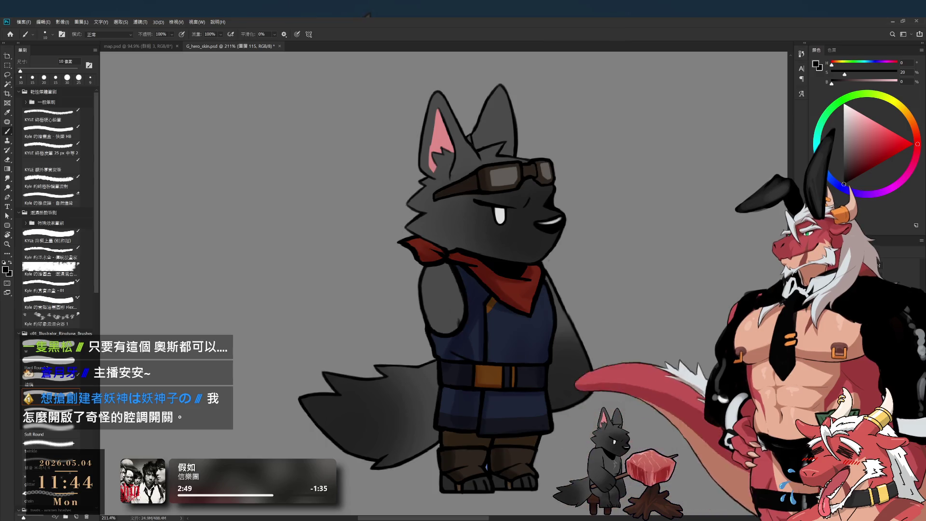
left_click_drag(564, 402, 607, 384)
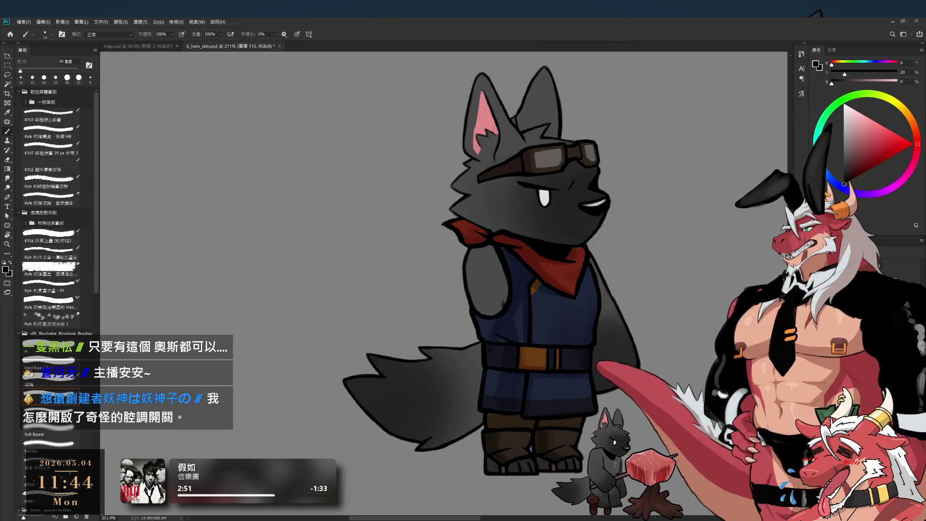
key("ctrl+shift+alt+n")
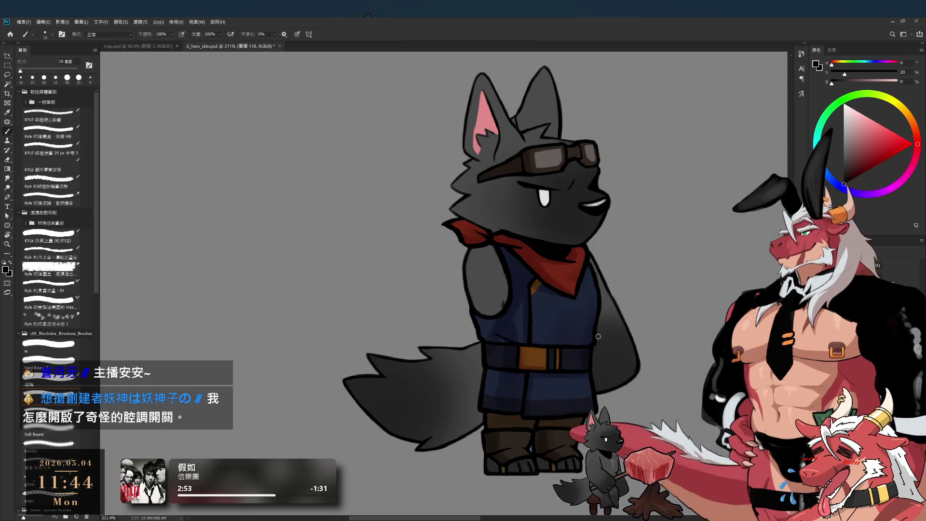
left_click(820, 160)
- Load a light blue-grey on the w brush preset, sized around 40 px for broad shading
left_click(855, 126)
key("e")
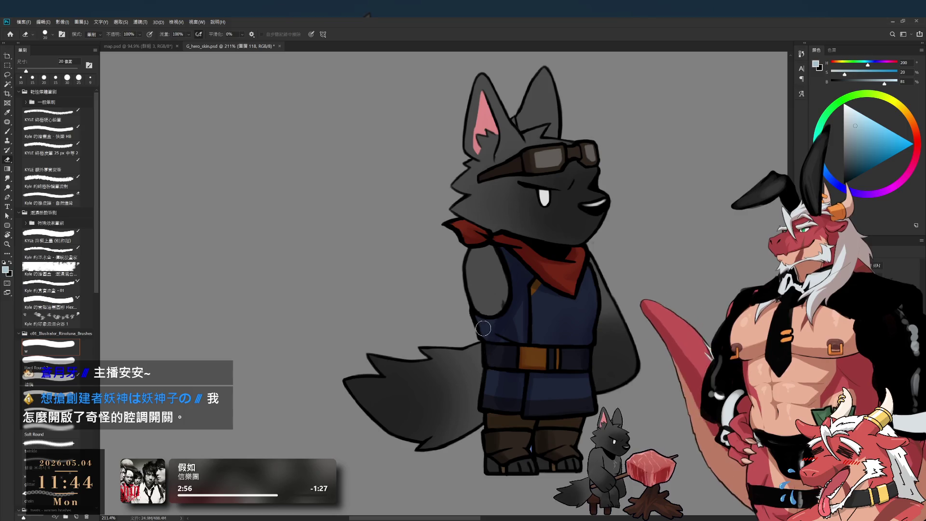
key("b")
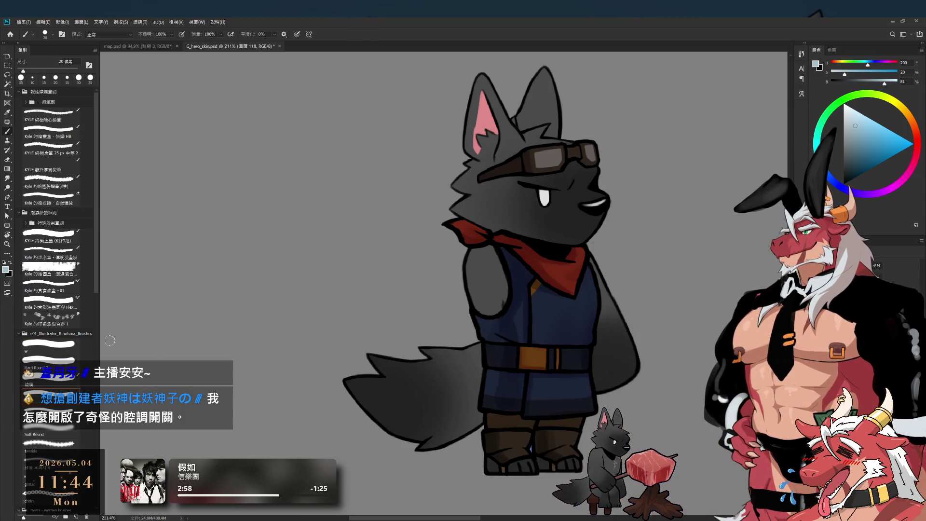
left_click(52, 347)
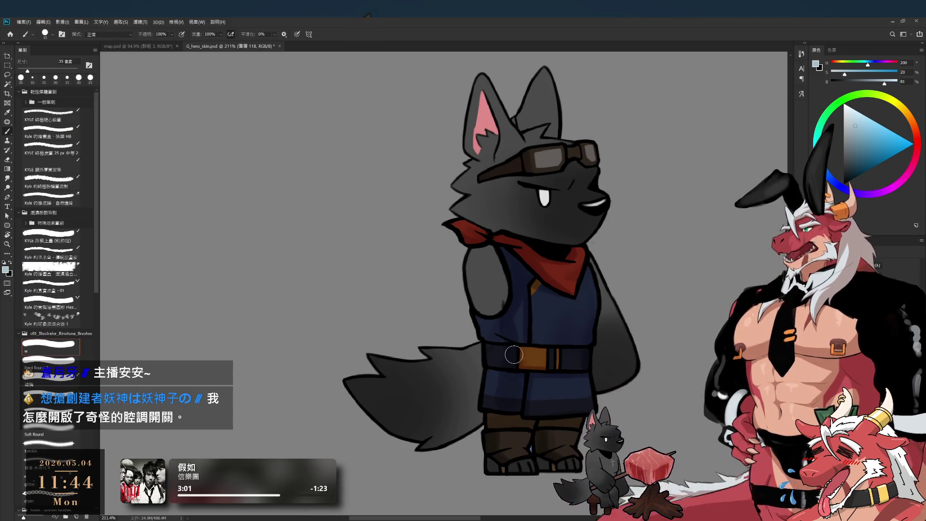
key("bracketright")
key("bracketleft")
key("bracketleft")
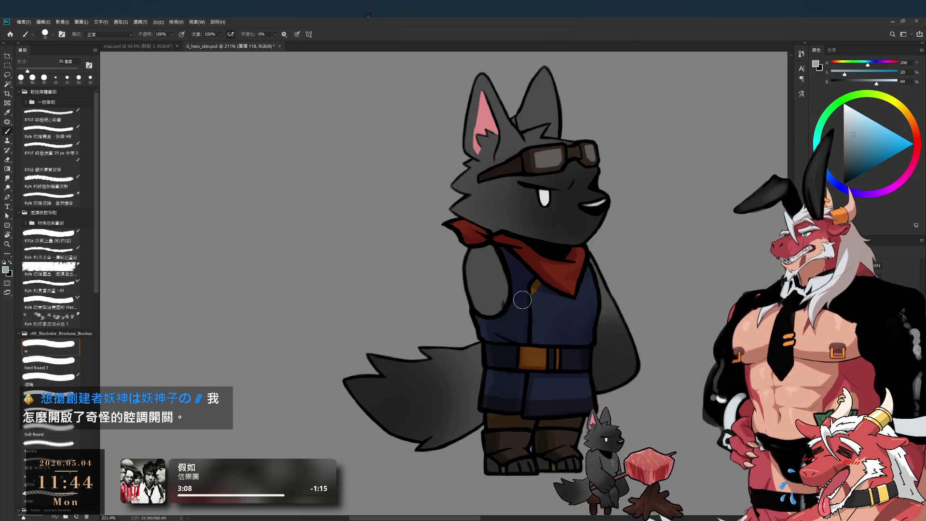
key("bracketleft")
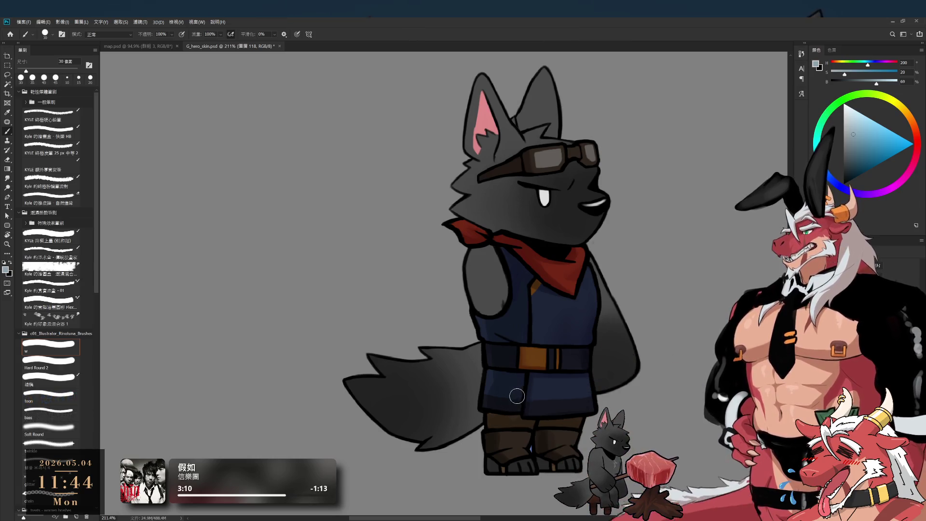
key("bracketleft")
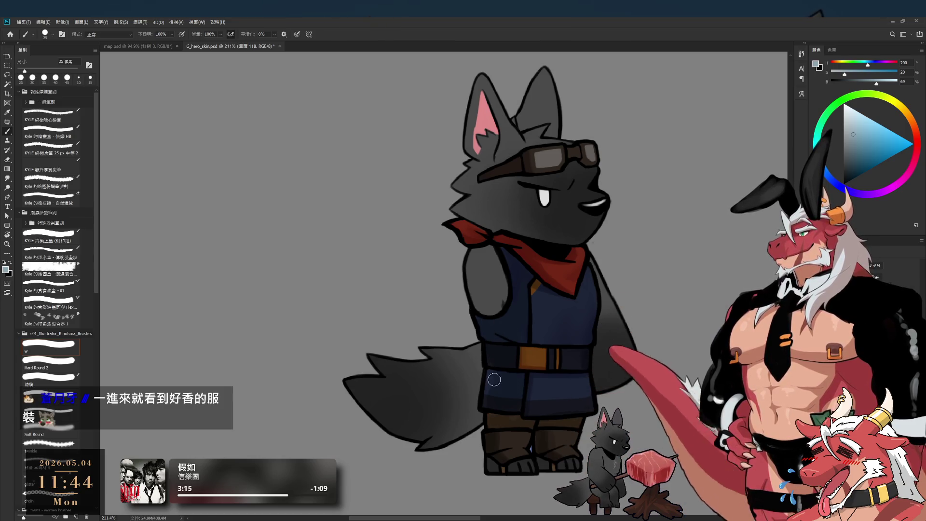
key("bracketright")
key("bracketright")
key("bracketright")
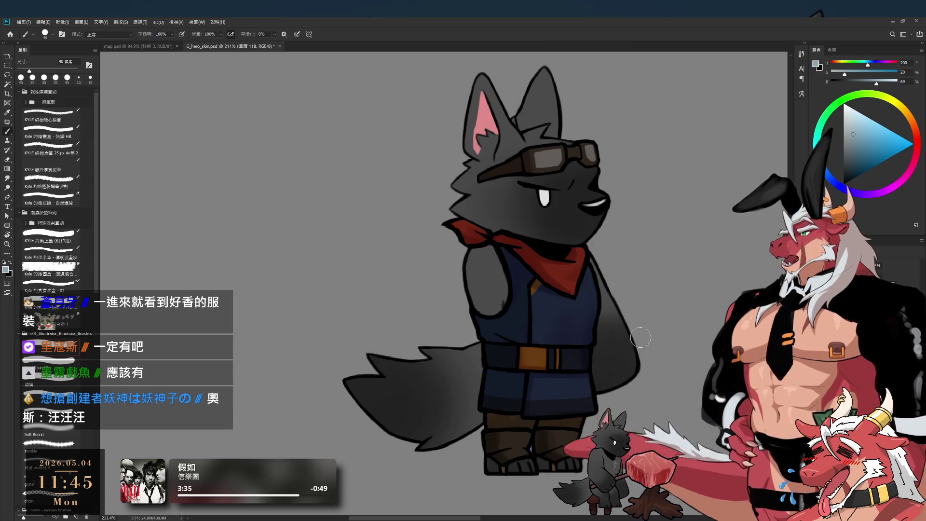
- Erase and repaint the vest shading, then zoom in on the wolf's head
key("e")
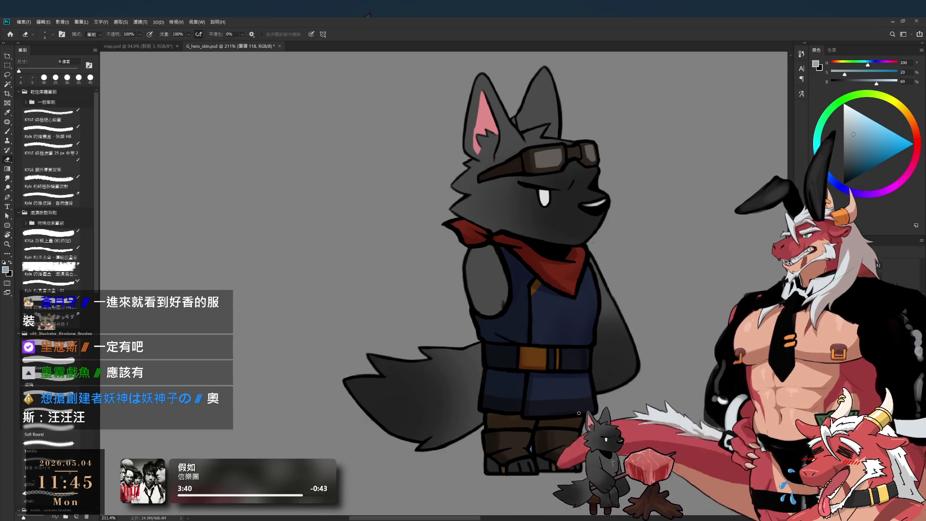
key("b")
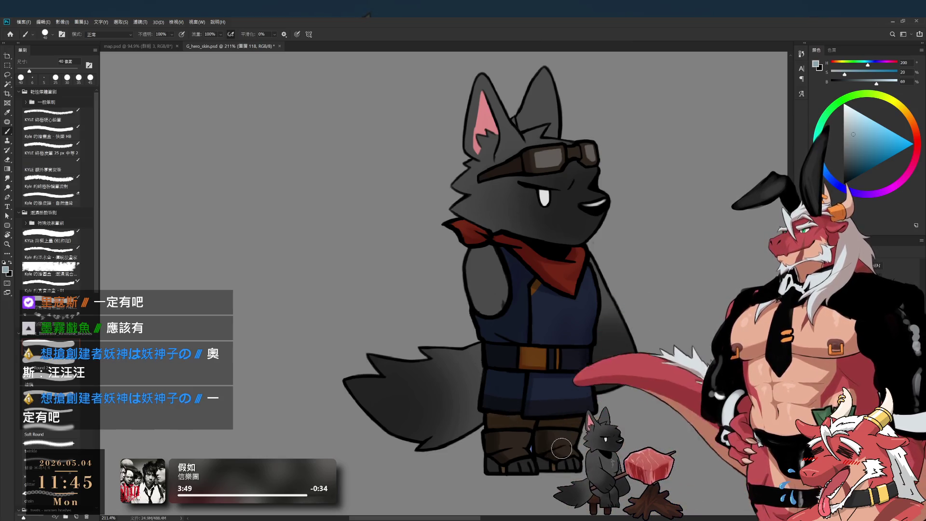
key("e")
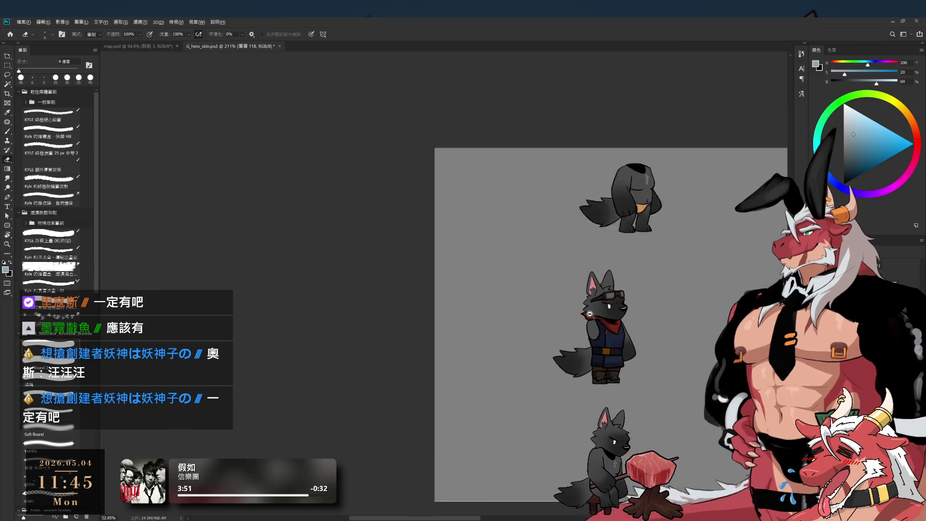
left_click_drag(621, 342, 631, 301)
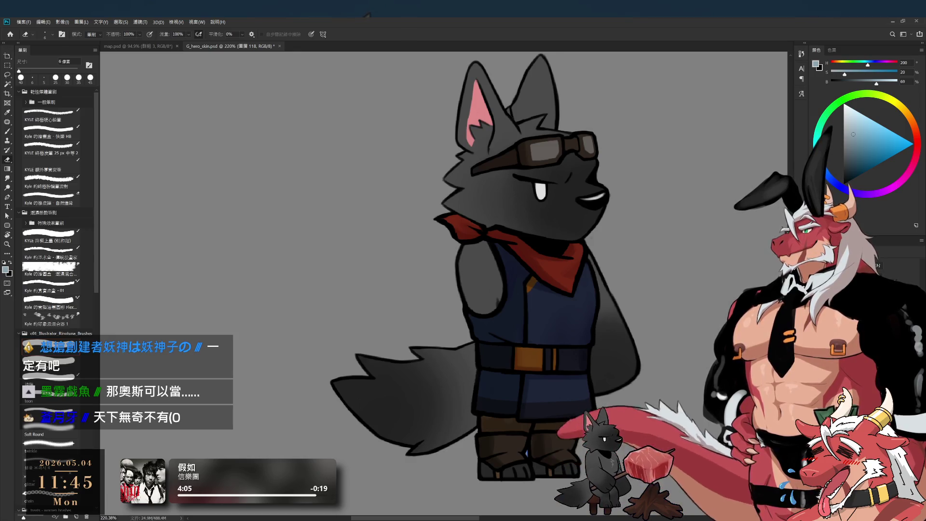
mouse_move(510, 174)
left_mouse_down()
mouse_move(598, 129)
mouse_move(601, 167)
mouse_move(514, 311)
left_mouse_up()
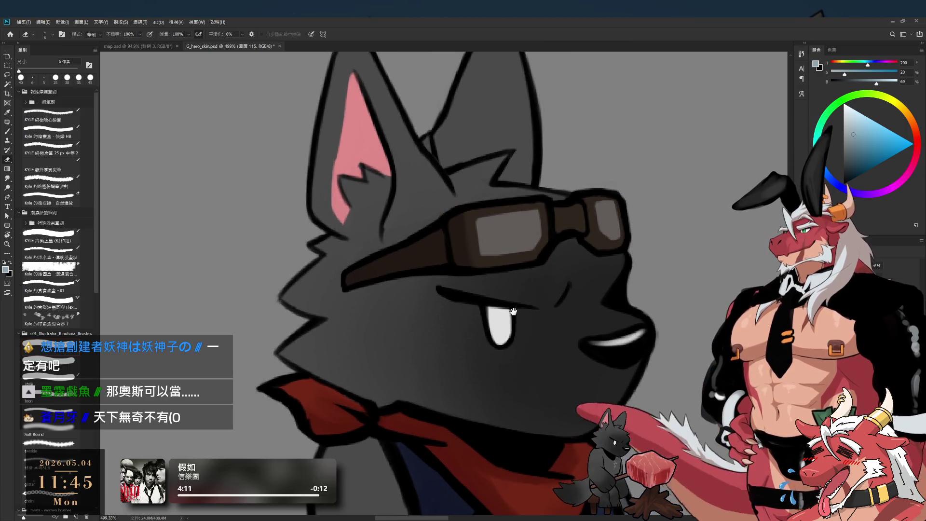
- Zoom to the wolf's head and load black with a thin inking brush
left_click_drag(617, 319, 612, 375)
key("b")
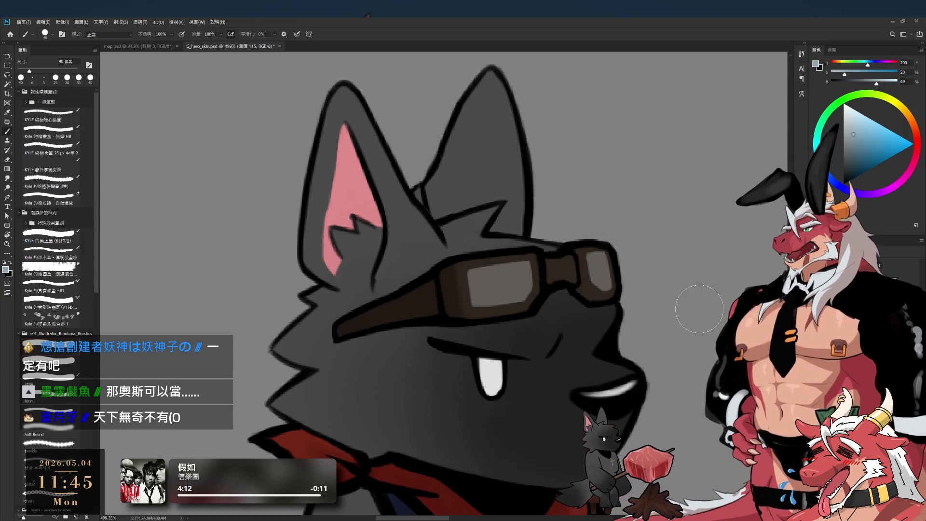
left_click(844, 183)
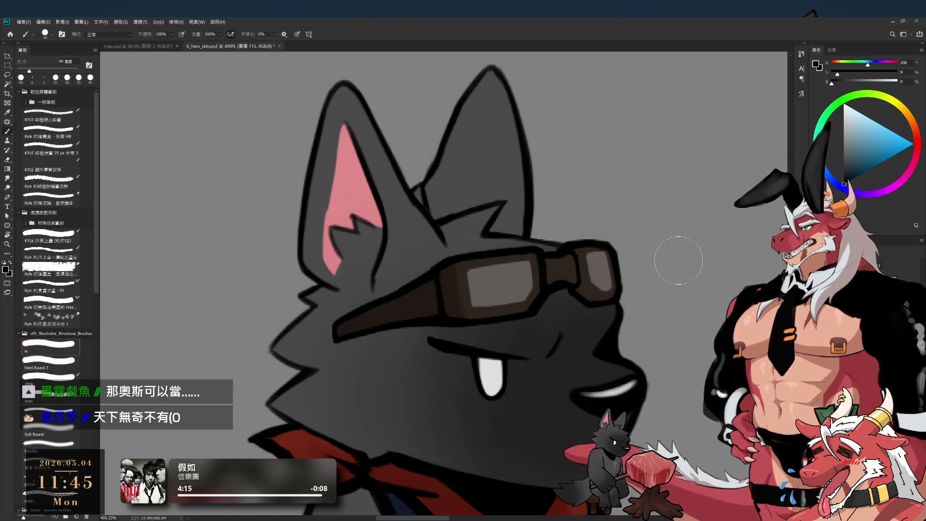
left_click(53, 398)
scroll(589, 276, "down", 1)
scroll(590, 276, "up", 1)
scroll(589, 275, "up", 1)
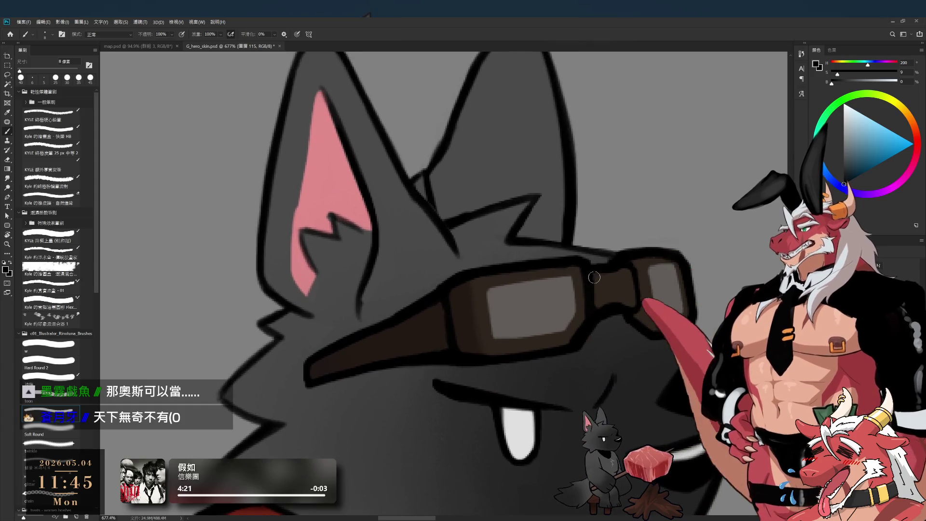
- Erase stray marks around the goggle outlines with a slightly resized eraser on the original layer
key("e")
left_click(576, 277, "ctrl")
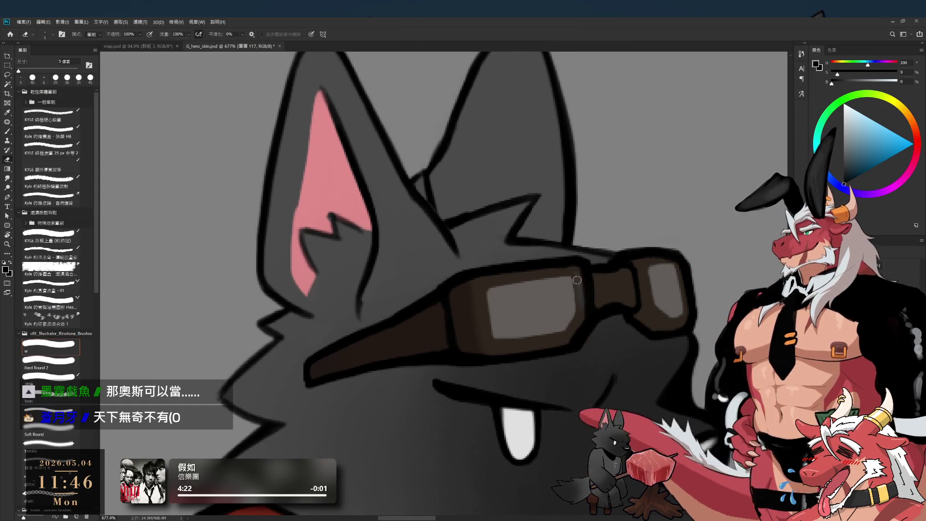
left_click(593, 301, "ctrl")
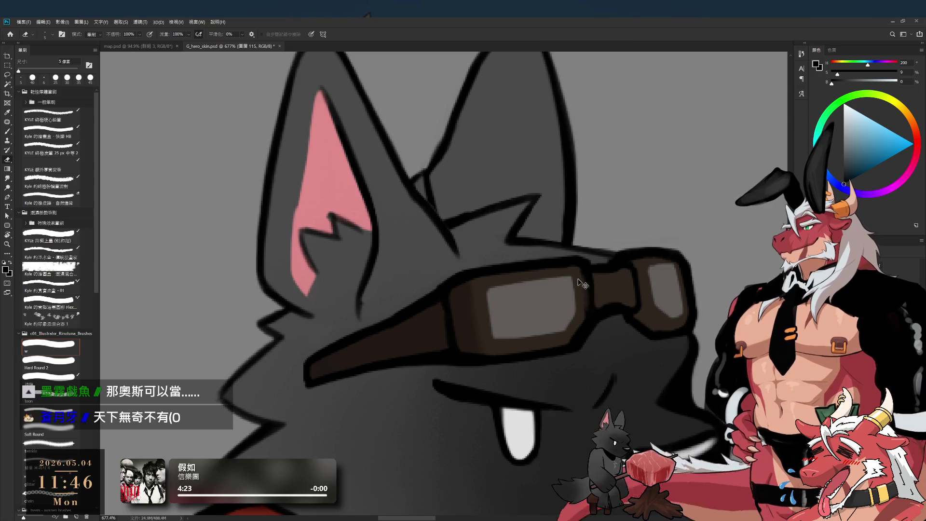
key("b")
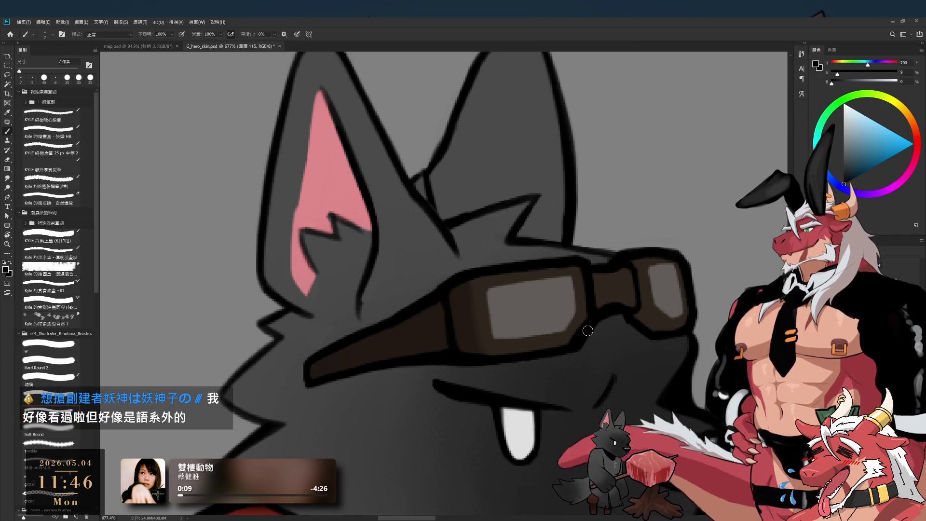
key("e")
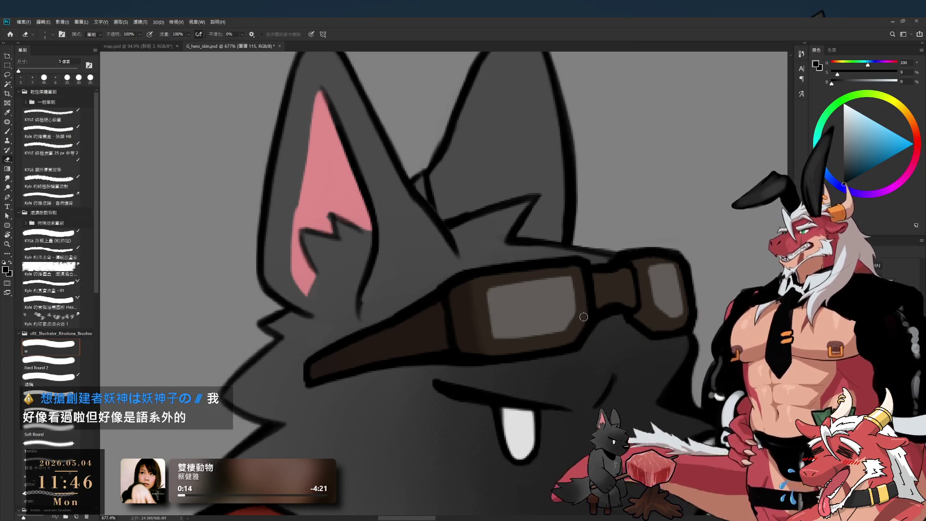
key("bracketright")
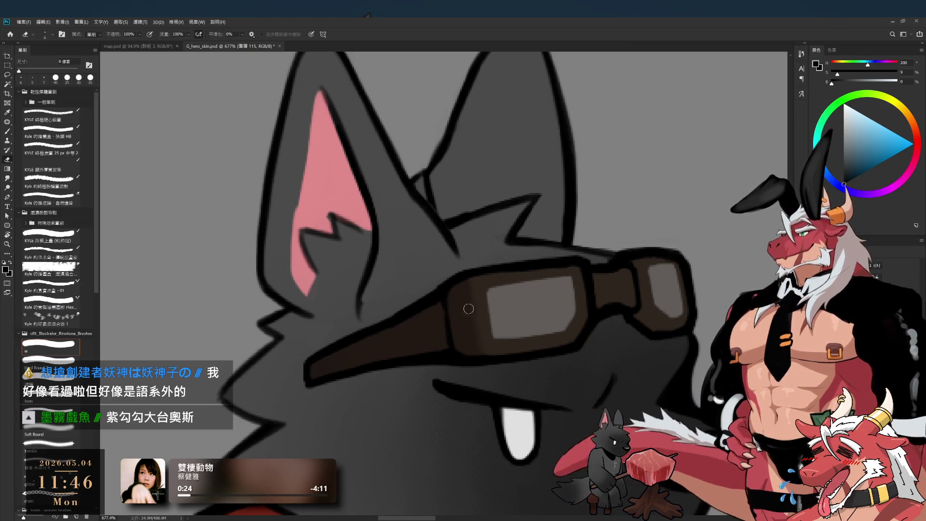
left_click_drag(541, 404, 515, 388)
key("bracketleft")
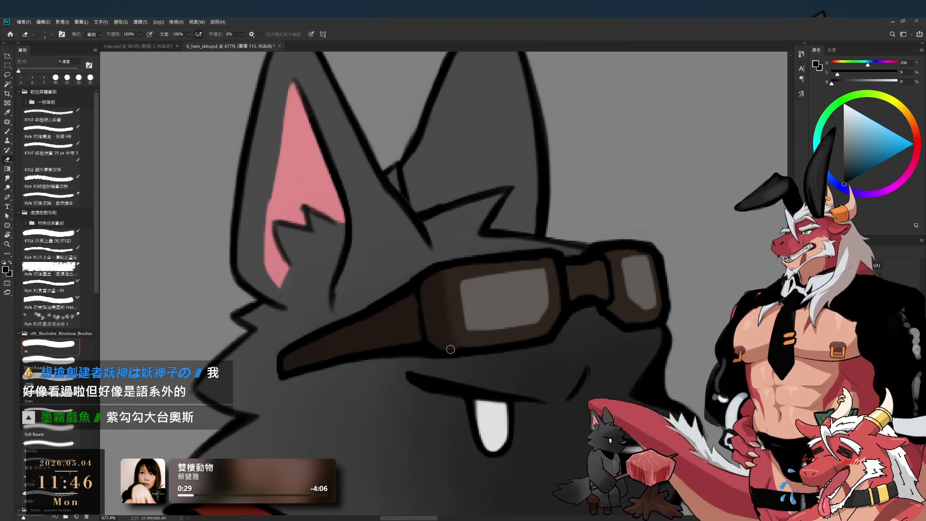
- Refine the goggle outlines in black with a thinner brush, then sample the goggles' dark brown
key("b")
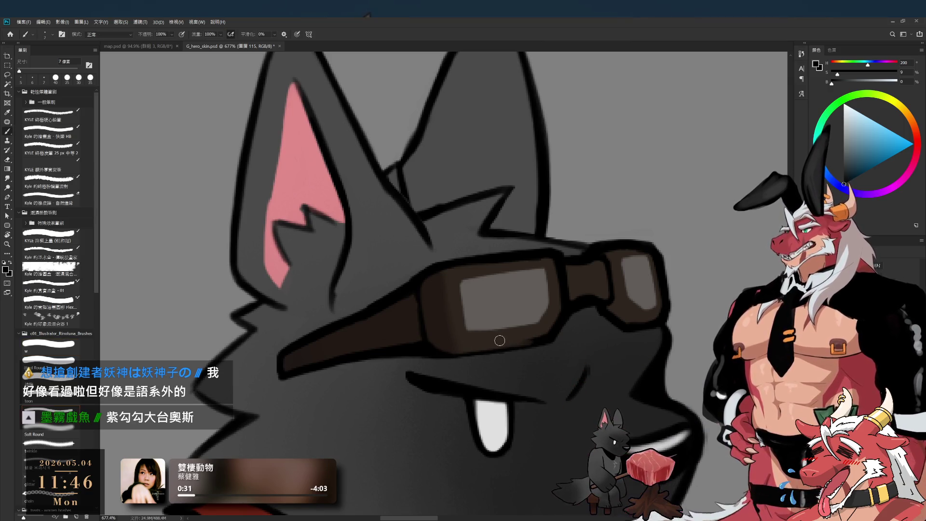
key("bracketleft")
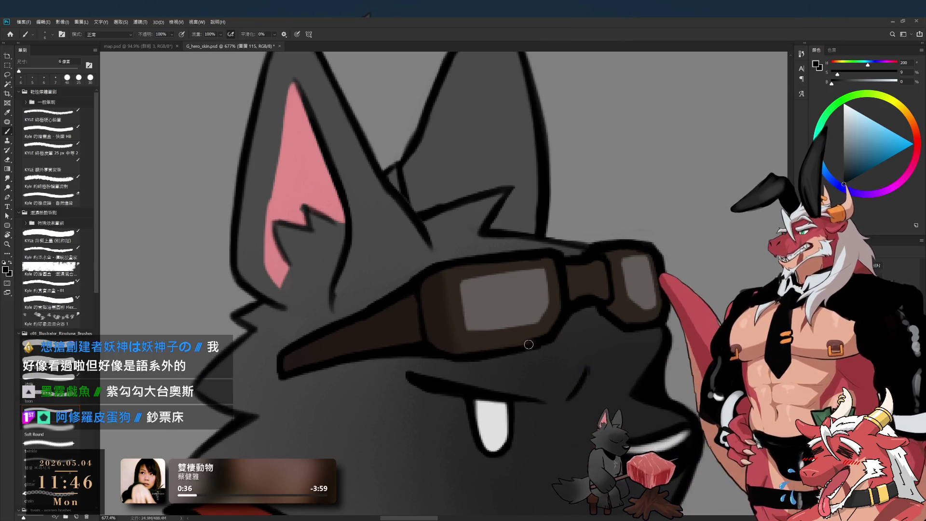
key("e")
key("b")
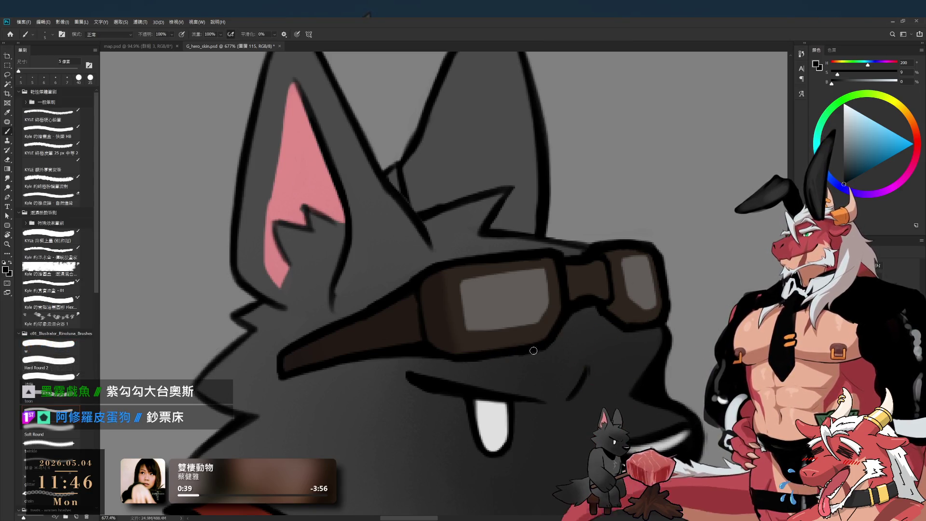
left_click_drag(613, 336, 535, 346)
key("e")
key("b")
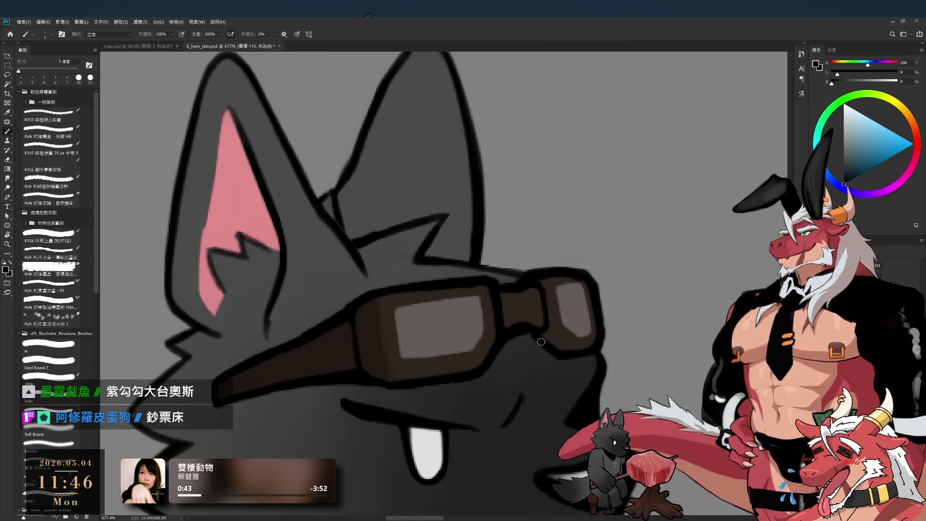
left_click(527, 308, "alt")
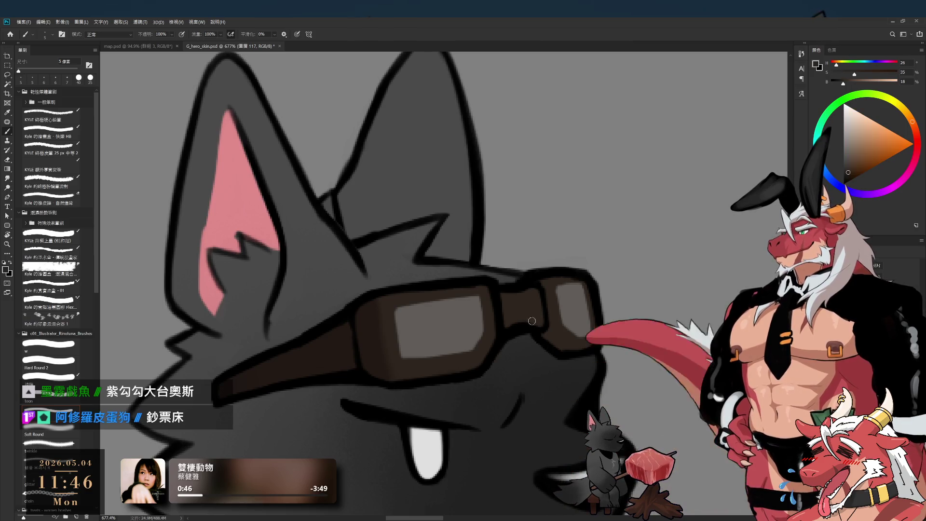
- Touch up the ear and goggle edges in sampled dark brown, undoing one stray stroke
left_click_drag(527, 309, 514, 338)
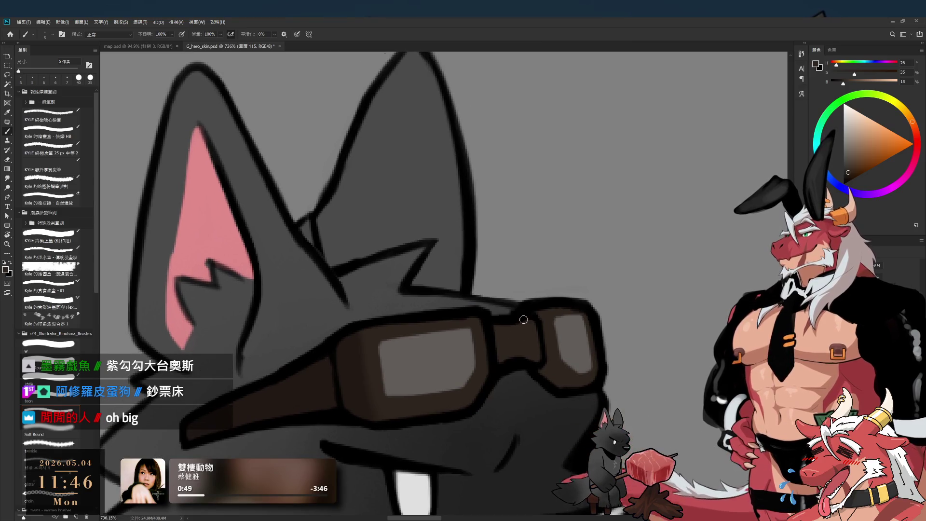
key("e")
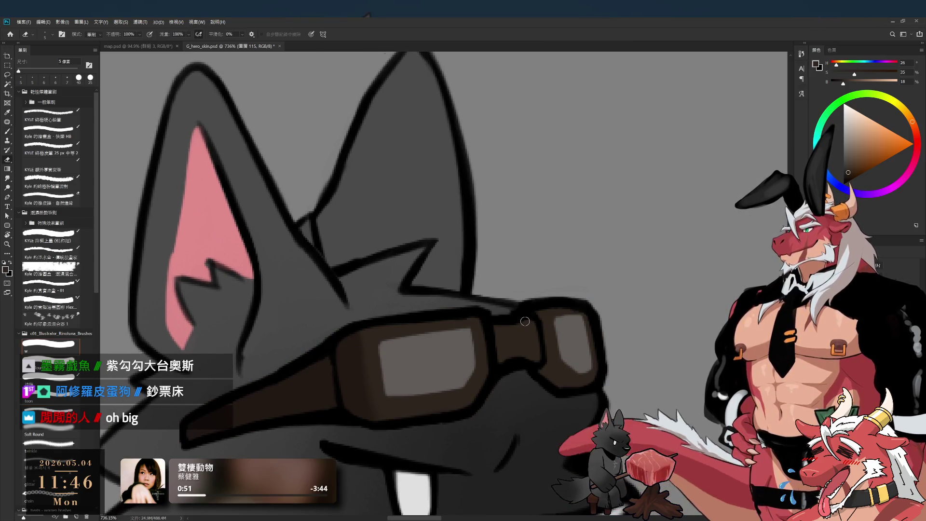
left_click_drag(526, 323, 547, 294)
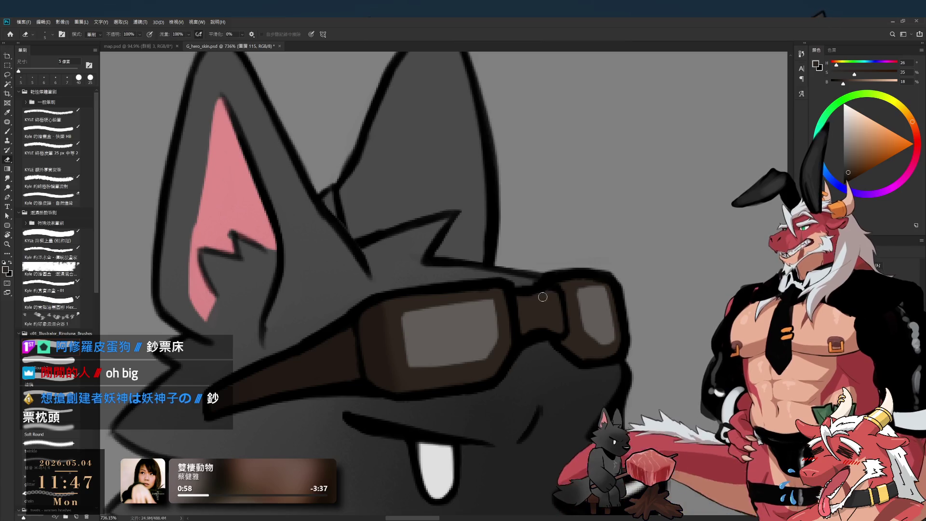
key("b")
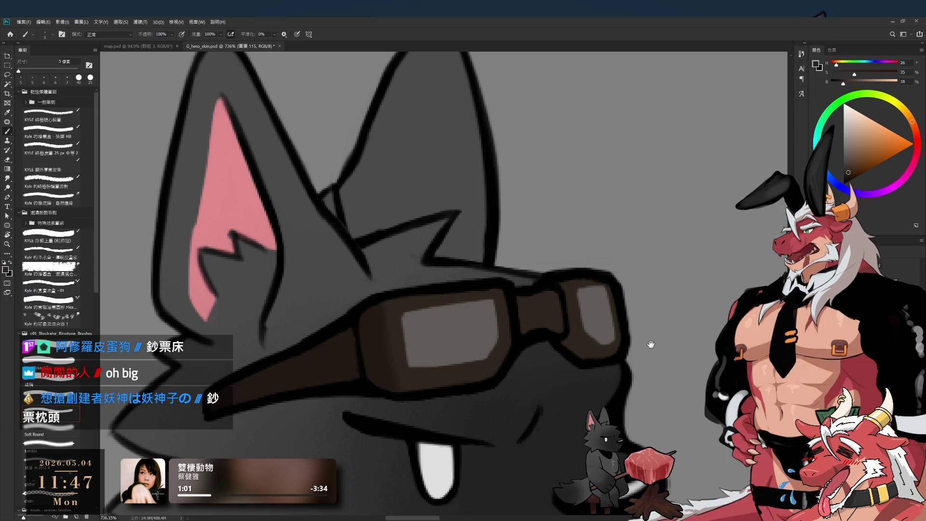
left_click_drag(584, 295, 627, 282)
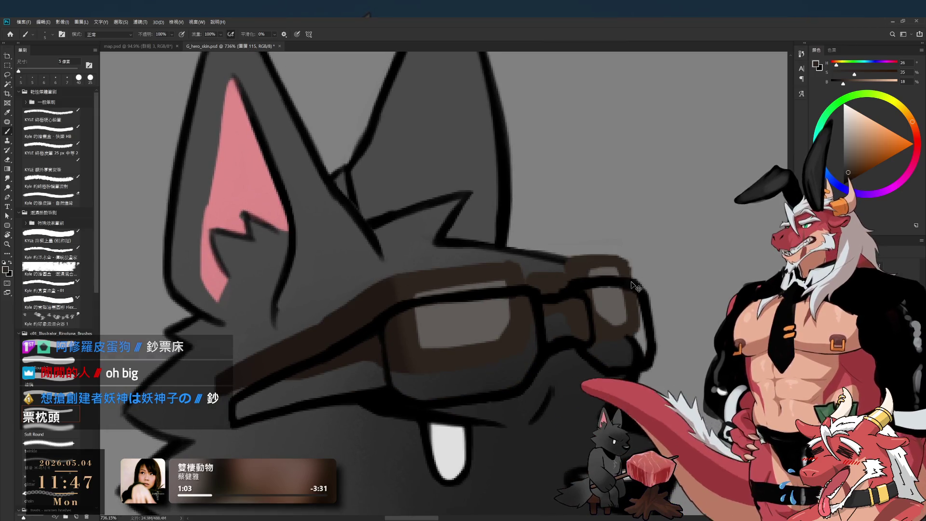
key("e")
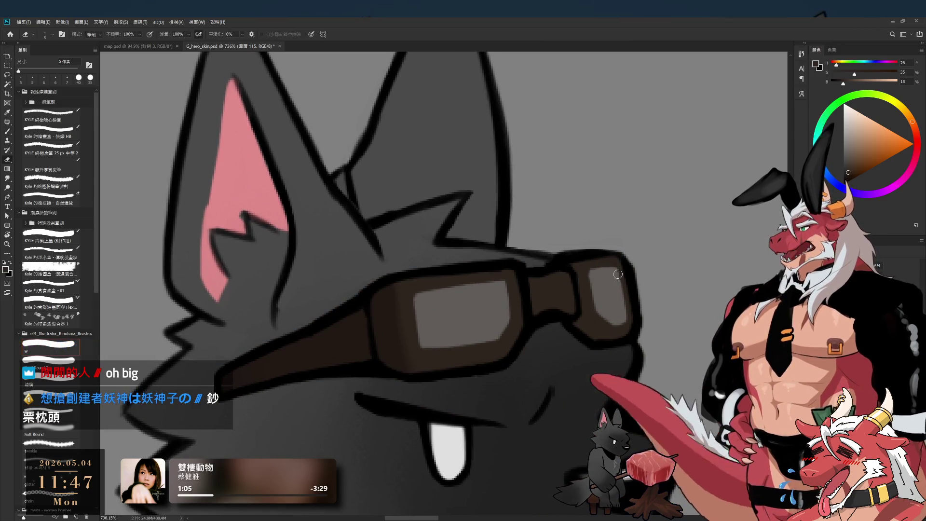
key("ctrl+z")
- Tidy the goggle outlines in black, alternating between brush and eraser
key("b")
left_click(574, 250, "alt")
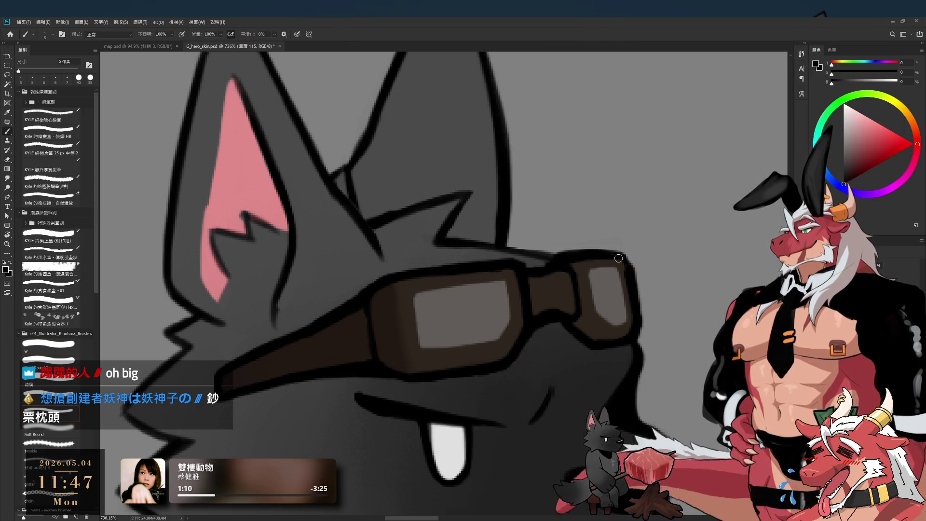
key("e")
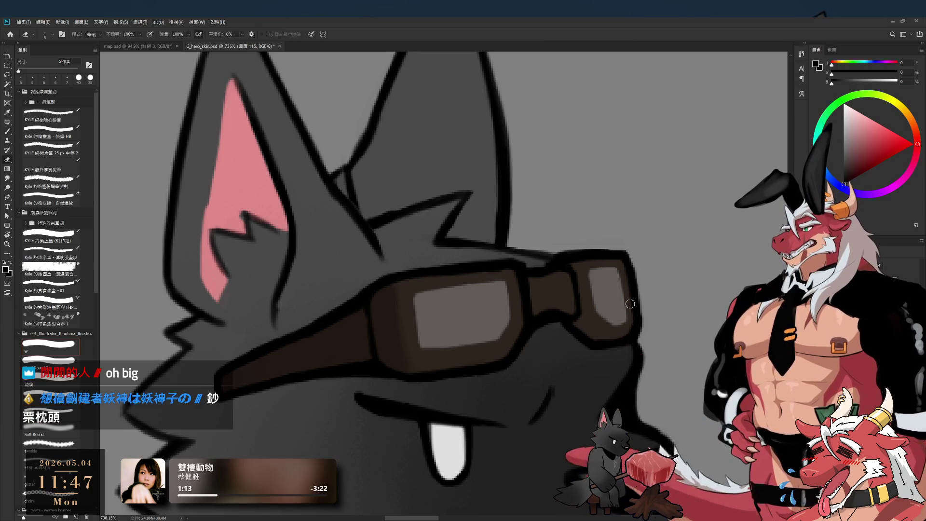
key("b")
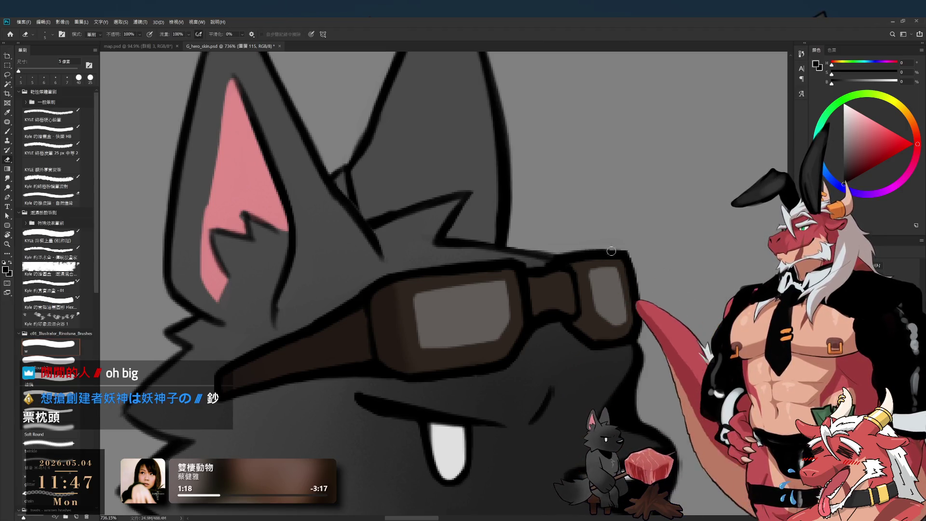
key("e")
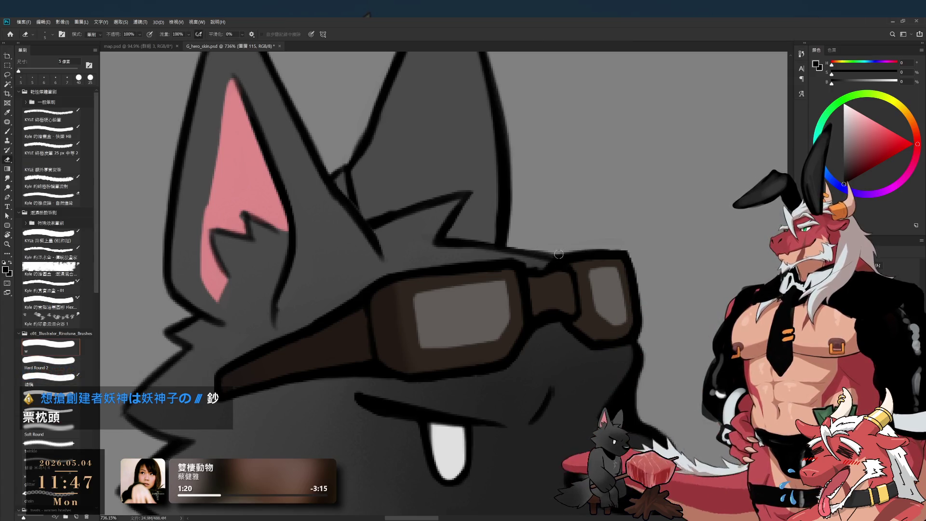
key("b")
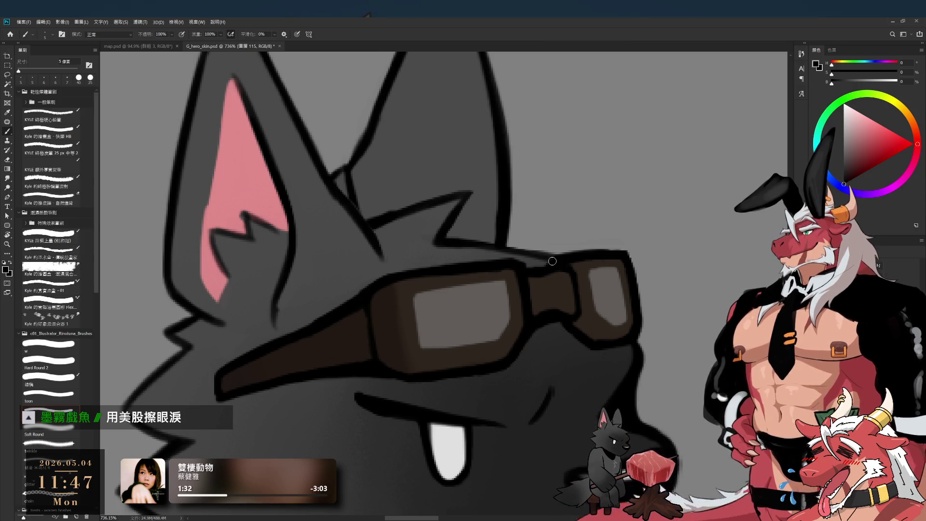
- Zoom in and out around the goggles to inspect and finish their edges
scroll(438, 361, "down", 3)
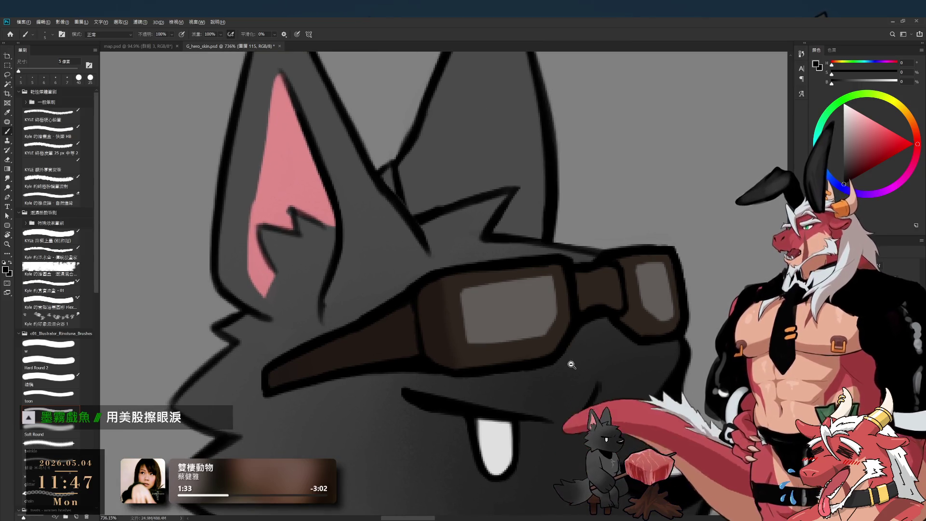
scroll(527, 368, "down", 2)
scroll(559, 357, "up", 5)
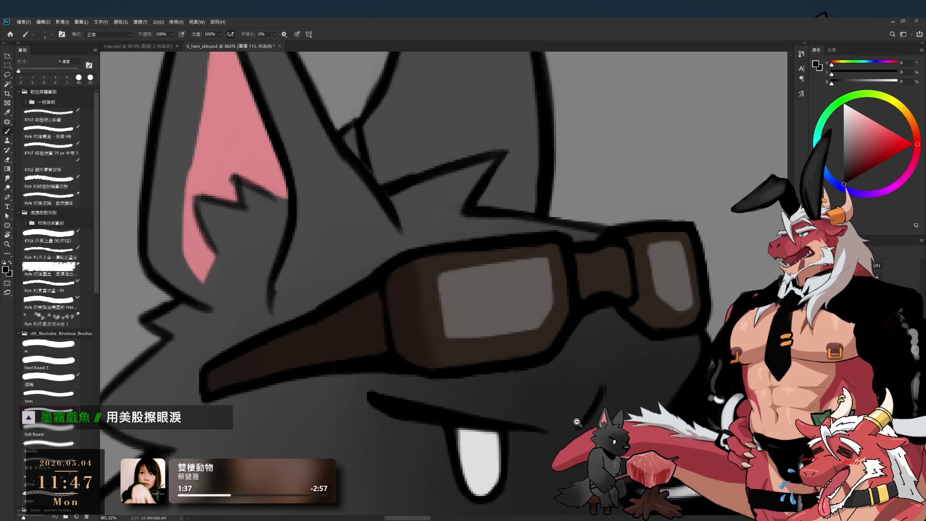
scroll(575, 422, "down", 3)
scroll(555, 413, "up", 2)
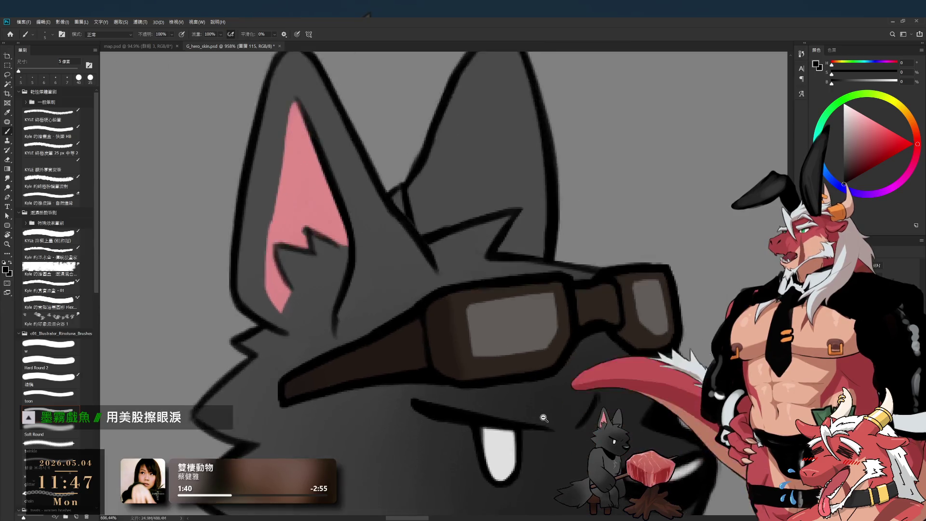
scroll(543, 417, "up", 2)
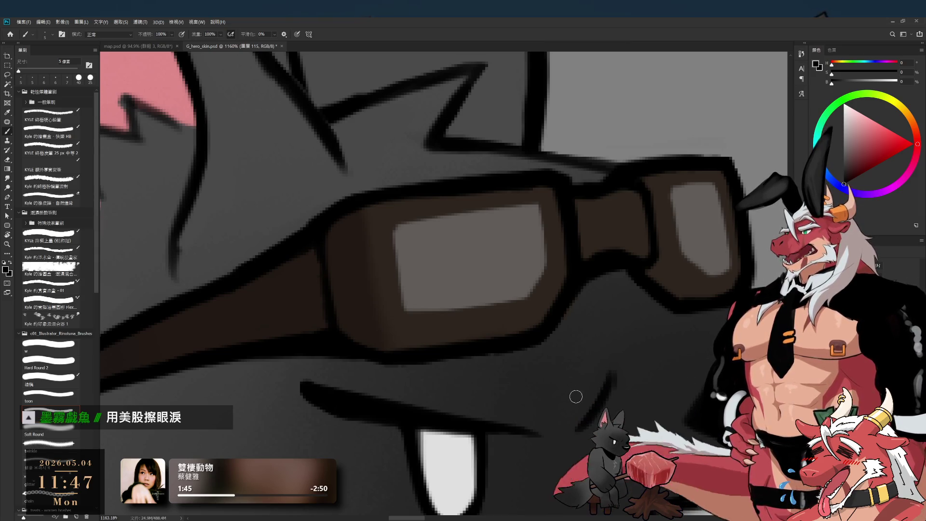
scroll(575, 393, "down", 1)
scroll(574, 369, "down", 1)
scroll(573, 369, "up", 2)
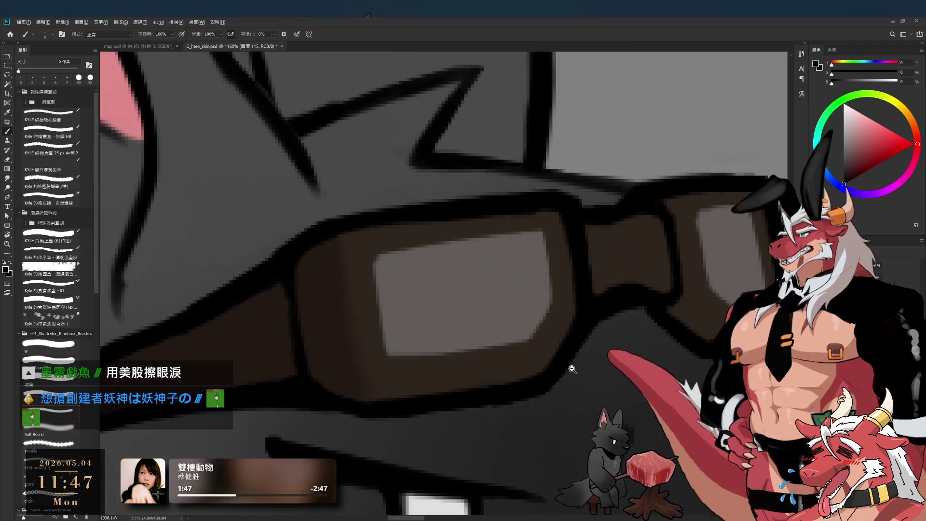
scroll(572, 369, "down", 2)
scroll(616, 367, "up", 1)
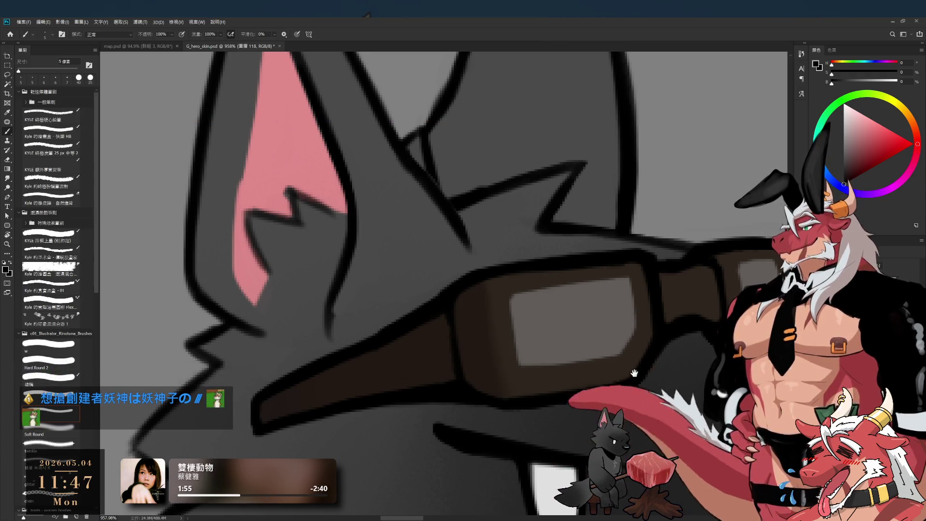
scroll(560, 340, "down", 1)
scroll(560, 339, "down", 1)
scroll(560, 340, "up", 1)
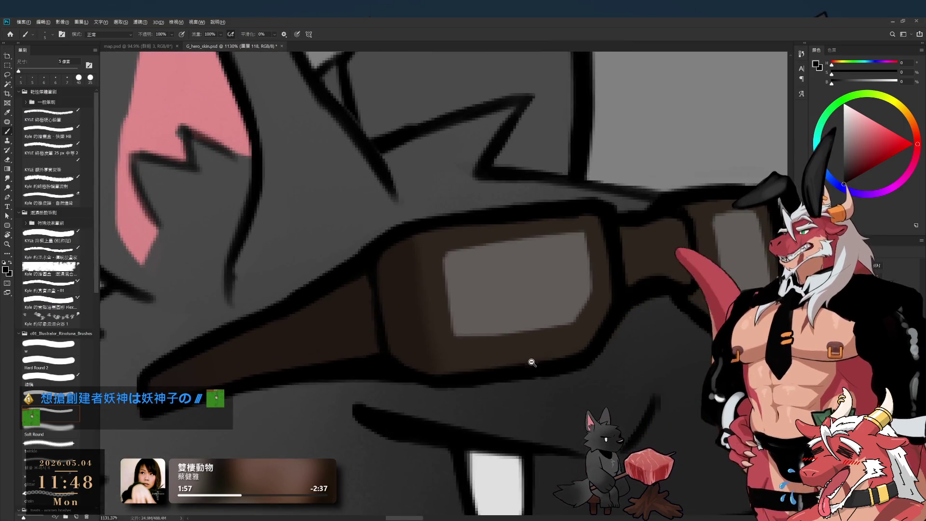
scroll(528, 362, "down", 2)
- Set the eraser to 15 px, move to the layer beneath, and zoom in on the goggles
key("e")
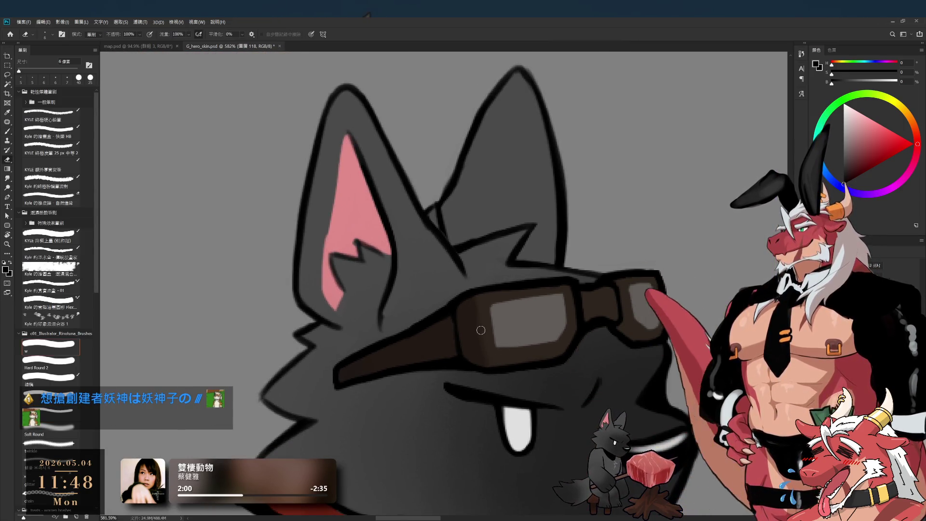
key("bracketright")
key("bracketright")
key("bracketright")
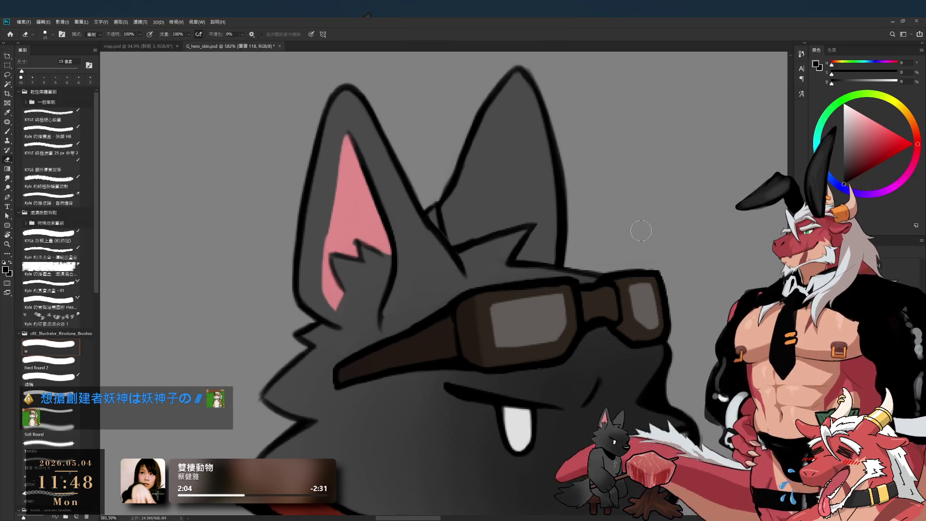
key("alt+bracketleft")
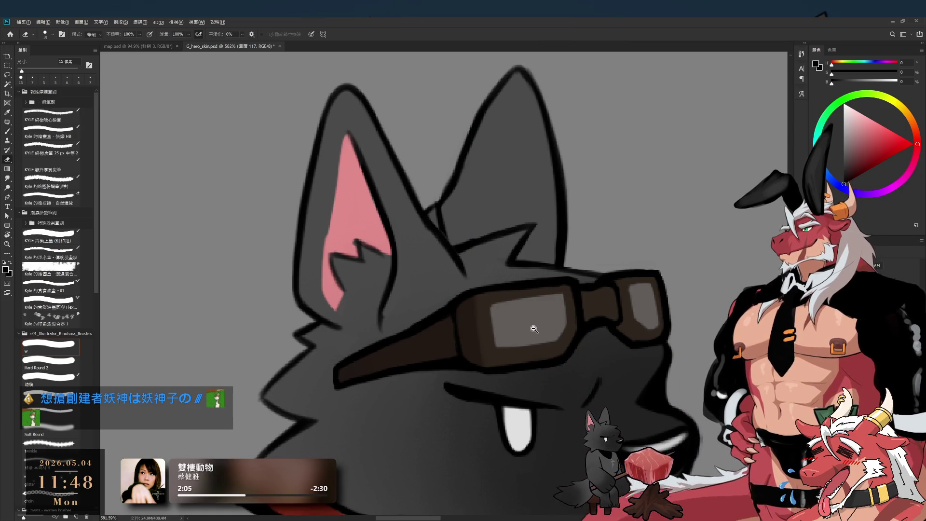
left_click_drag(533, 329, 547, 326)
- Repaint the lens's lower edge in its sampled grey with a 10 px Hard Round 2 brush
left_click(51, 362)
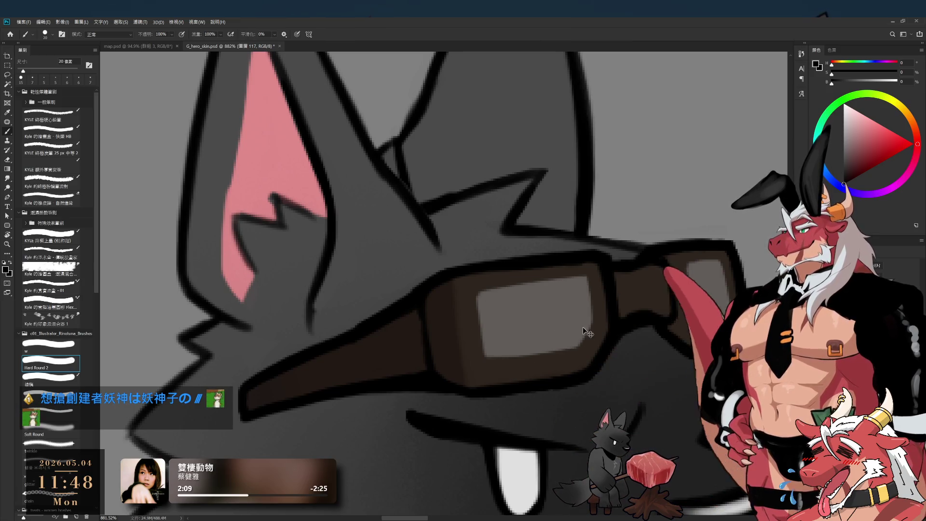
left_click(530, 320, "alt")
key("bracketleft")
key("bracketleft")
key("bracketleft")
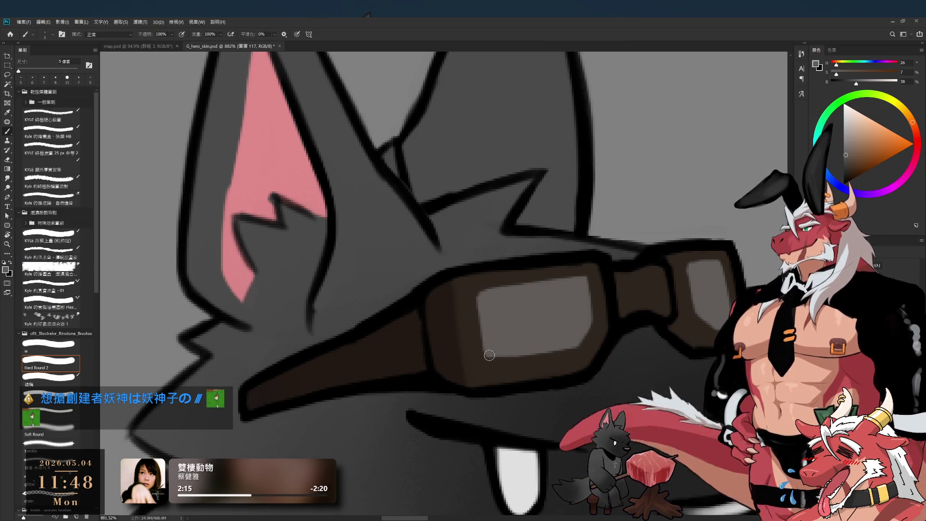
left_click_drag(497, 359, 572, 346)
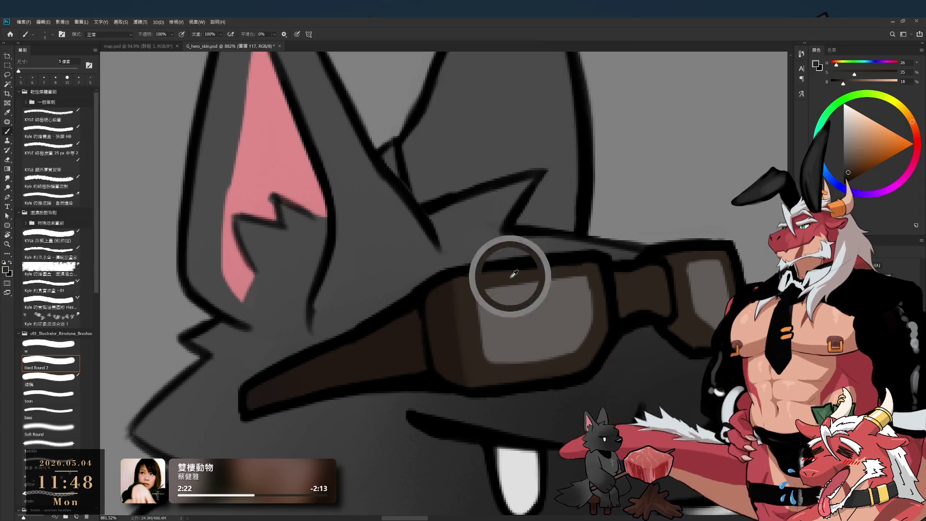
left_click(546, 274, "alt")
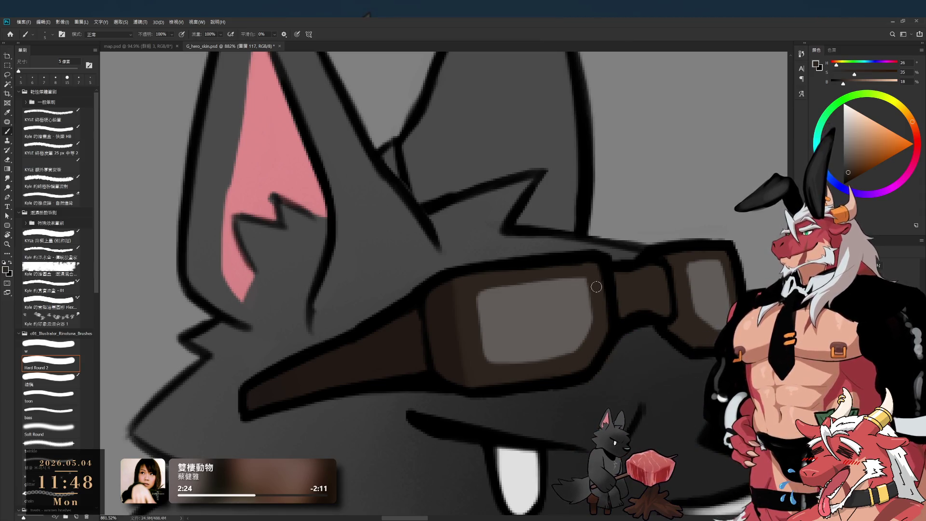
scroll(584, 353, "right", 3)
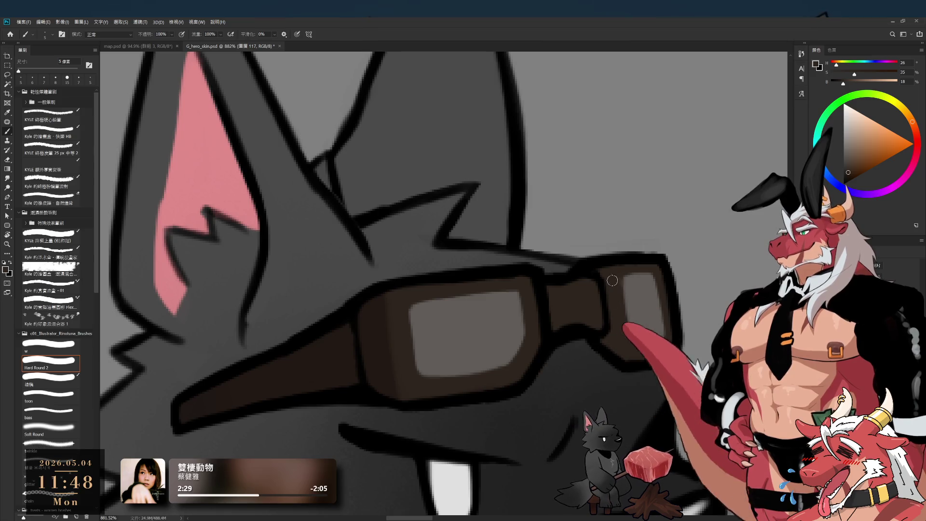
left_click(640, 288, "alt")
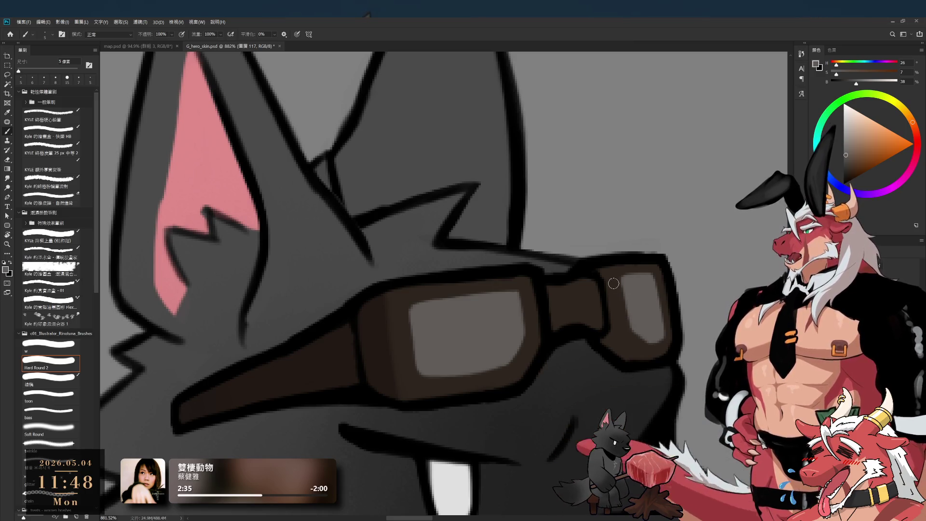
scroll(574, 407, "down", 3)
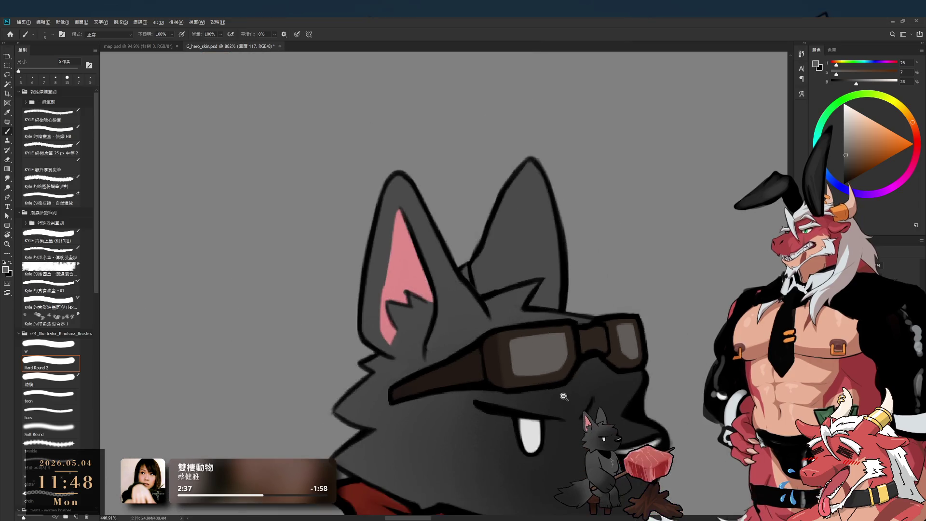
scroll(576, 400, "up", 2)
left_click_drag(579, 289, 582, 217)
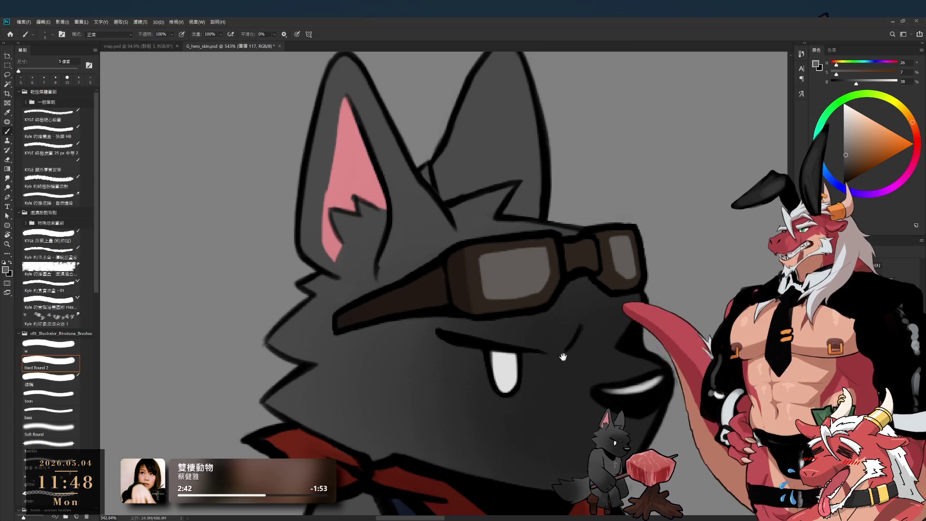
scroll(565, 319, "down", 1)
scroll(566, 319, "down", 1)
scroll(566, 319, "down", 1)
left_click_drag(592, 399, 581, 344)
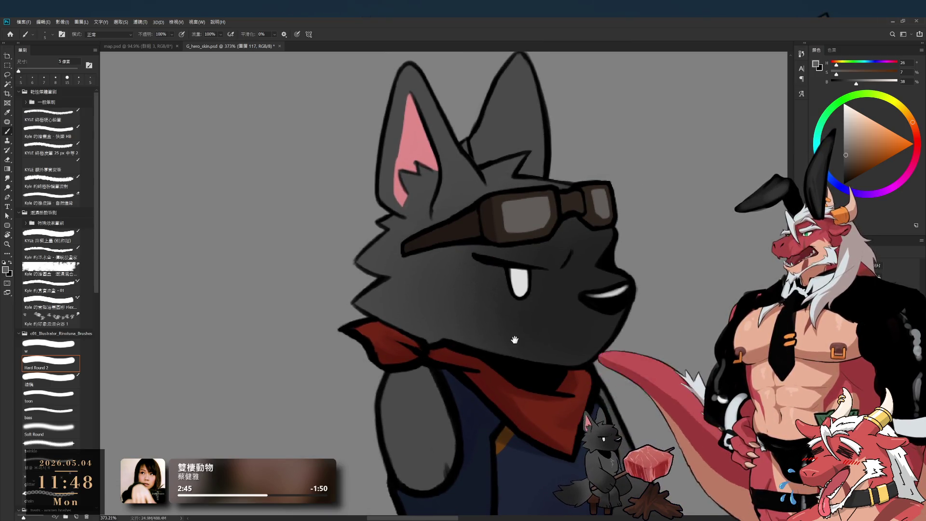
left_click_drag(552, 355, 559, 333)
scroll(560, 332, "down", 2)
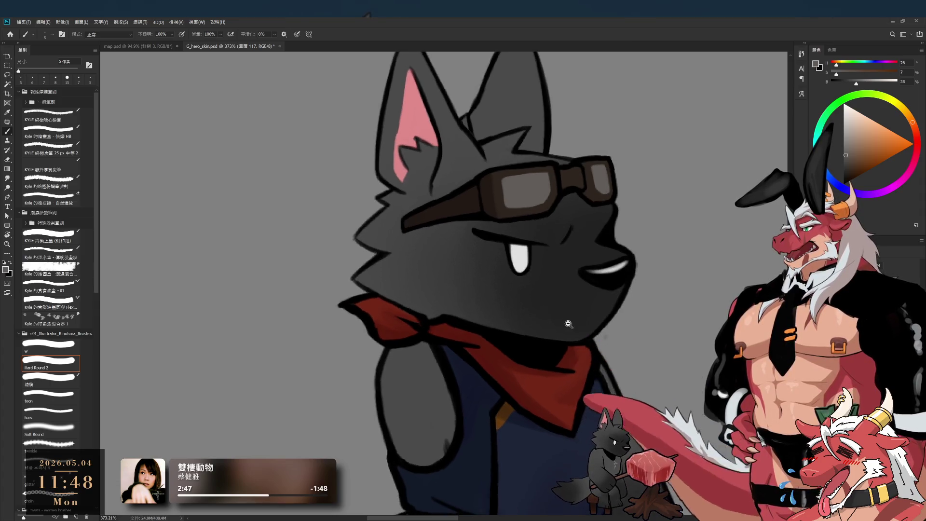
scroll(561, 328, "down", 2)
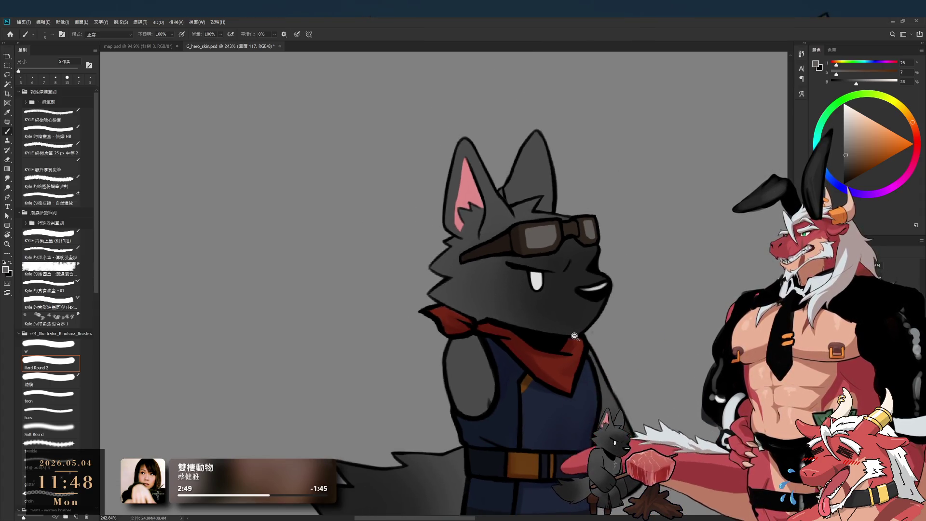
scroll(574, 336, "down", 3)
scroll(603, 337, "down", 3)
scroll(654, 348, "up", 1)
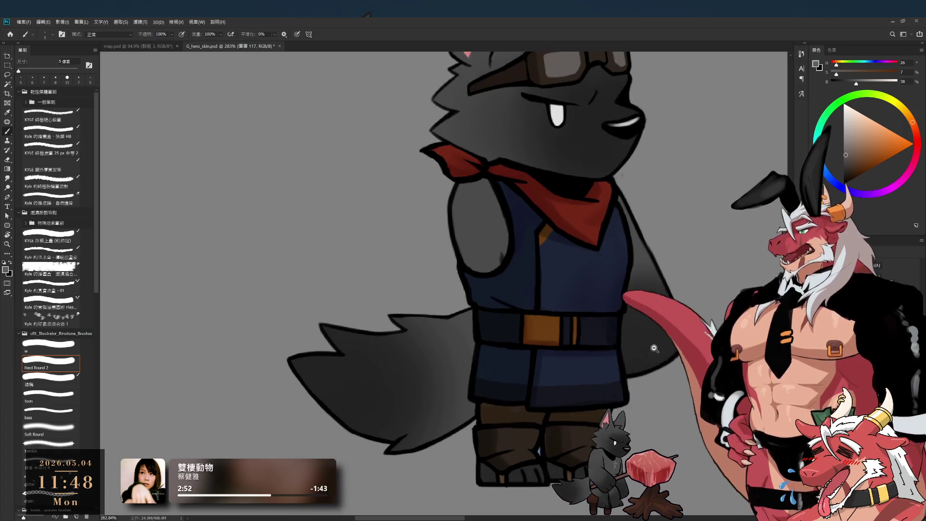
scroll(668, 347, "down", 1)
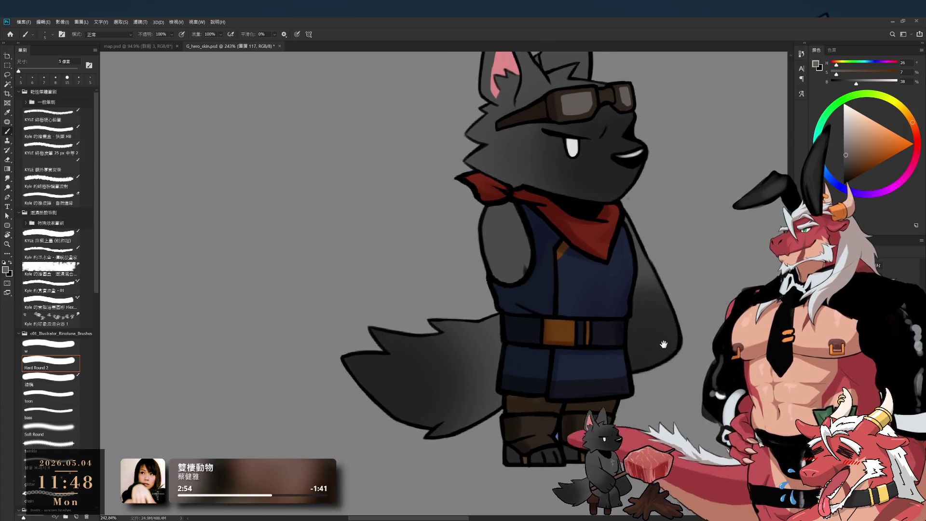
scroll(671, 337, "down", 1)
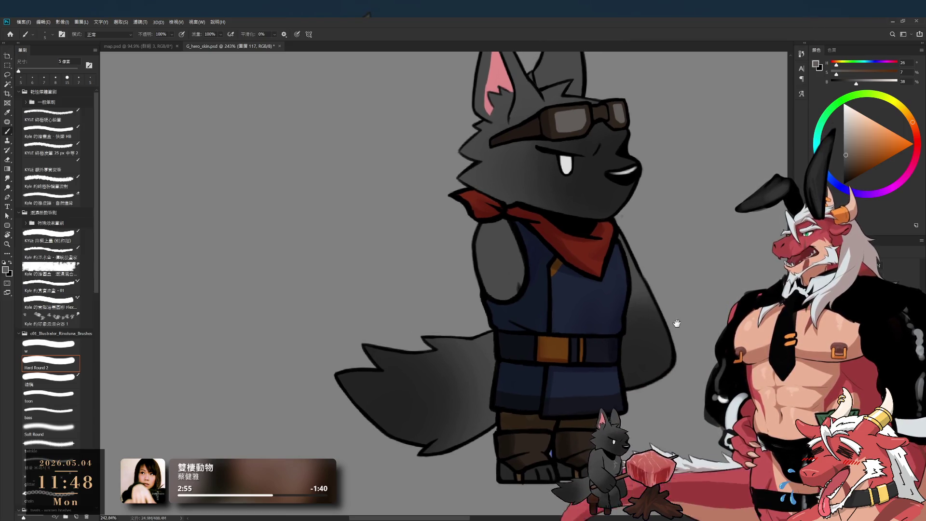
scroll(674, 321, "down", 1)
scroll(680, 324, "down", 1)
left_click_drag(689, 317, 639, 329)
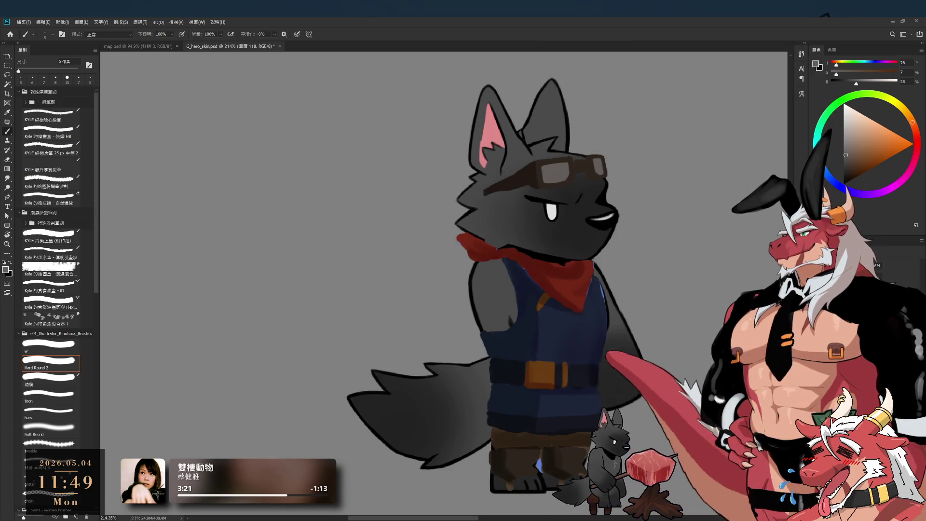
scroll(608, 337, "down", 2)
- Free-transform the body, bandana and goggles group up about 65 px onto the head
scroll(609, 337, "up", 2)
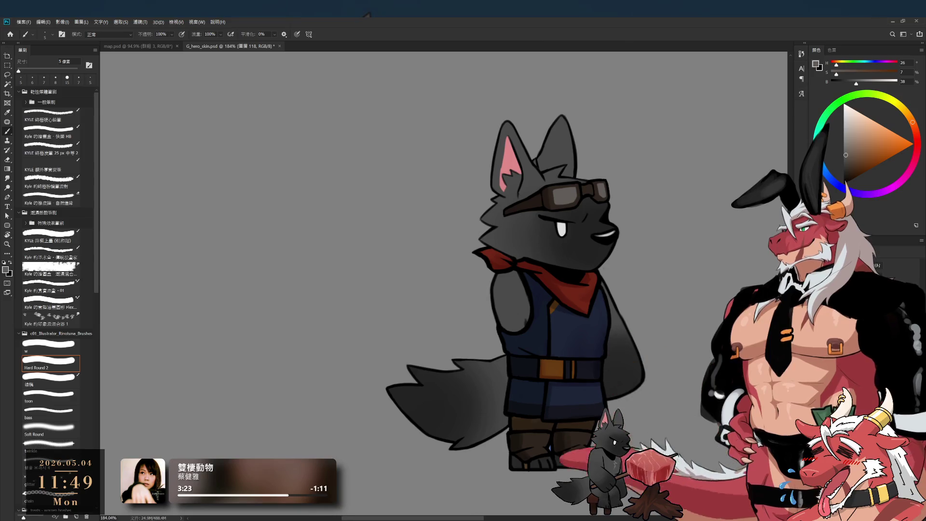
key("alt+bracketright")
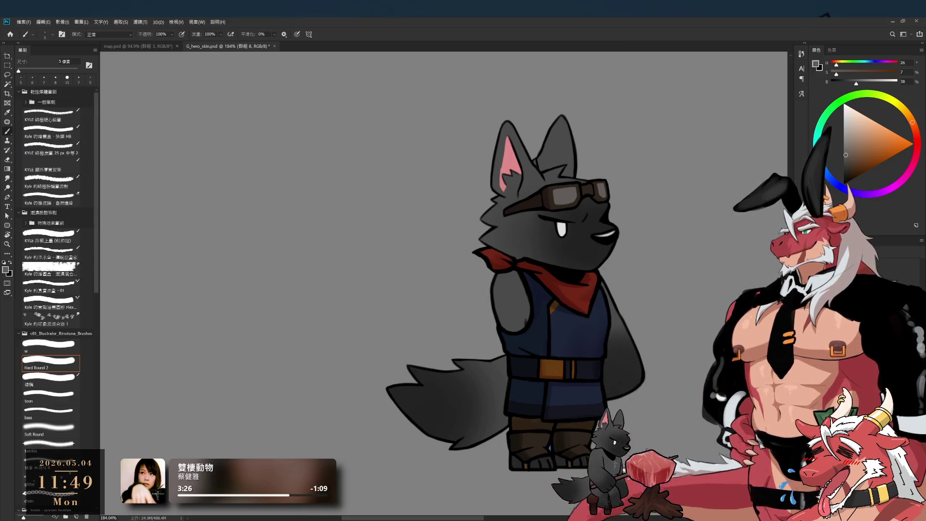
left_click_drag(555, 338, 555, 374)
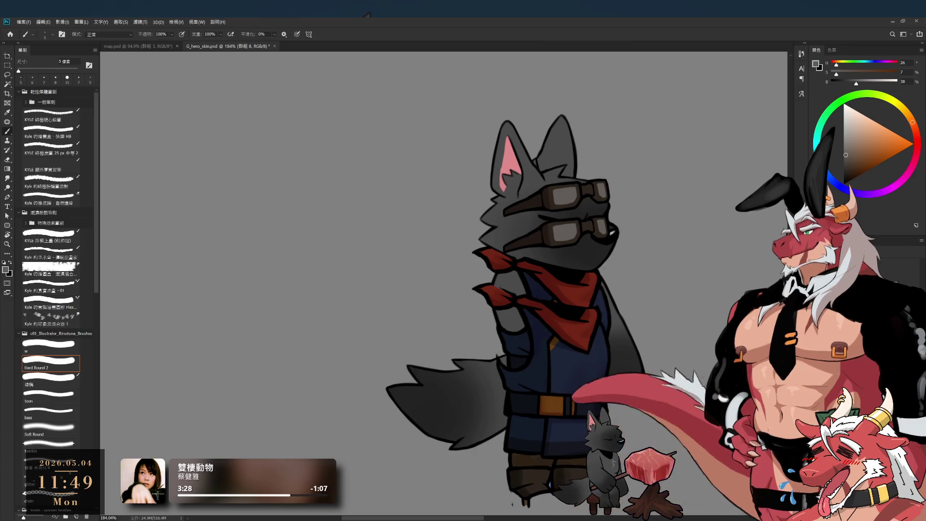
left_click_drag(636, 417, 610, 389)
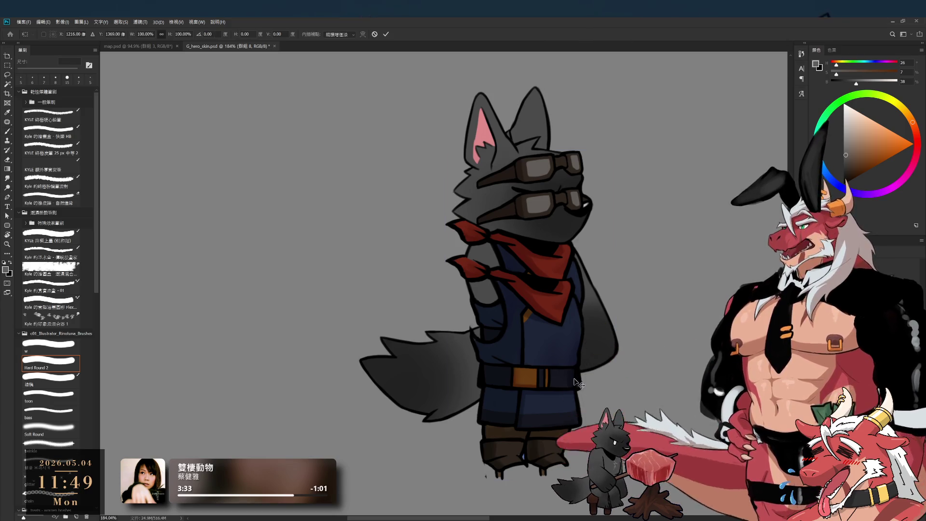
key("ctrl+t")
left_click_drag(522, 374, 524, 346)
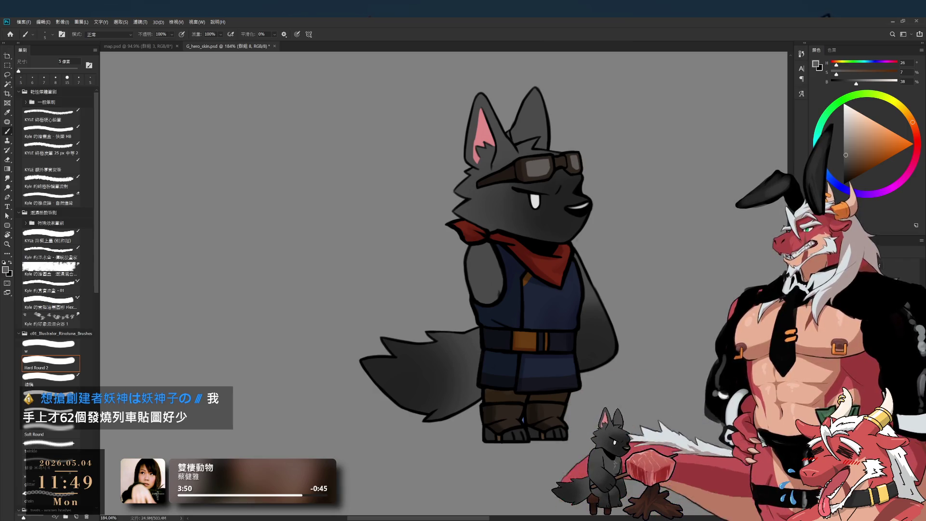
scroll(565, 282, "up", 3)
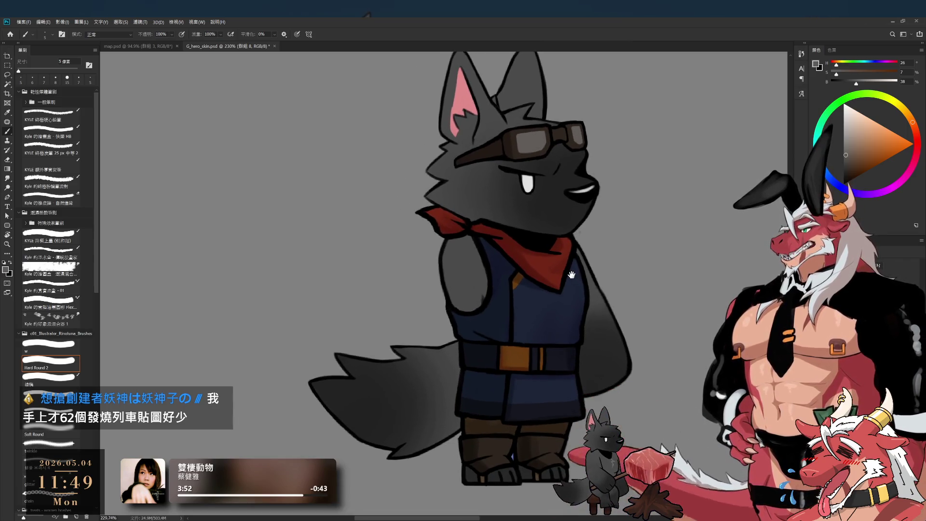
- Center the view on the wolf's head and draw a rough selection around it
left_click_drag(571, 275, 576, 304)
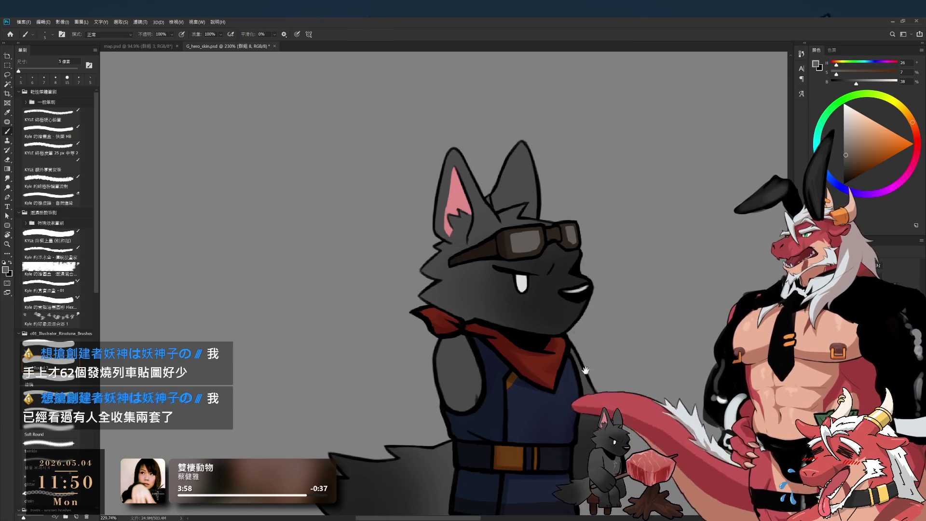
left_click_drag(568, 349, 573, 378)
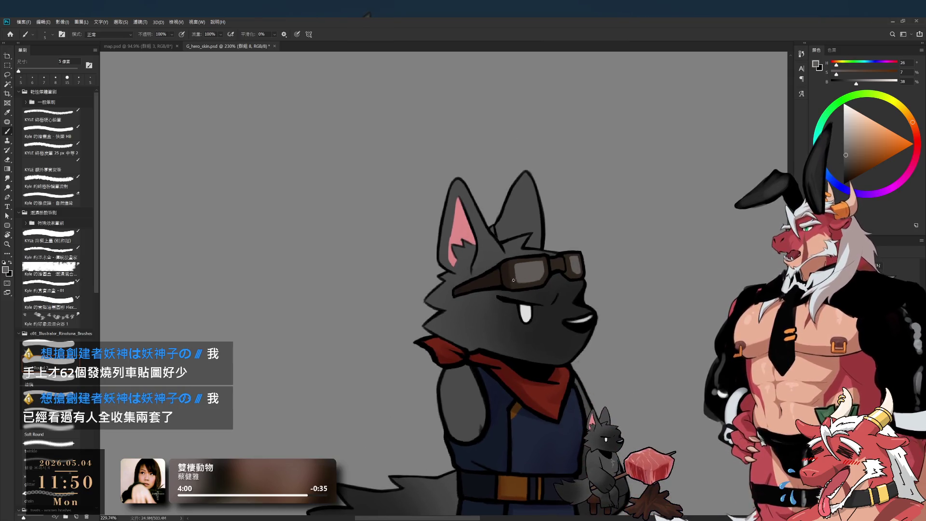
left_click_drag(461, 326, 487, 337)
scroll(521, 240, "down", 3)
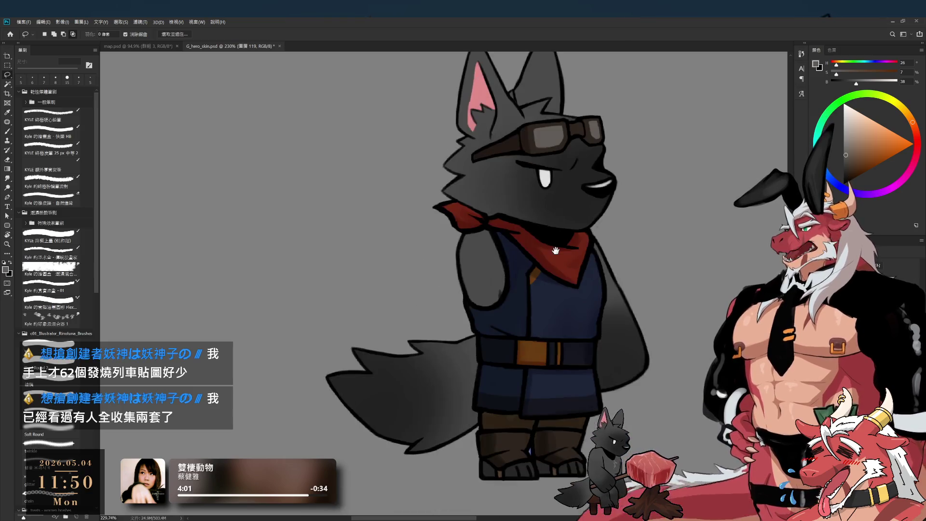
scroll(521, 240, "up", 1)
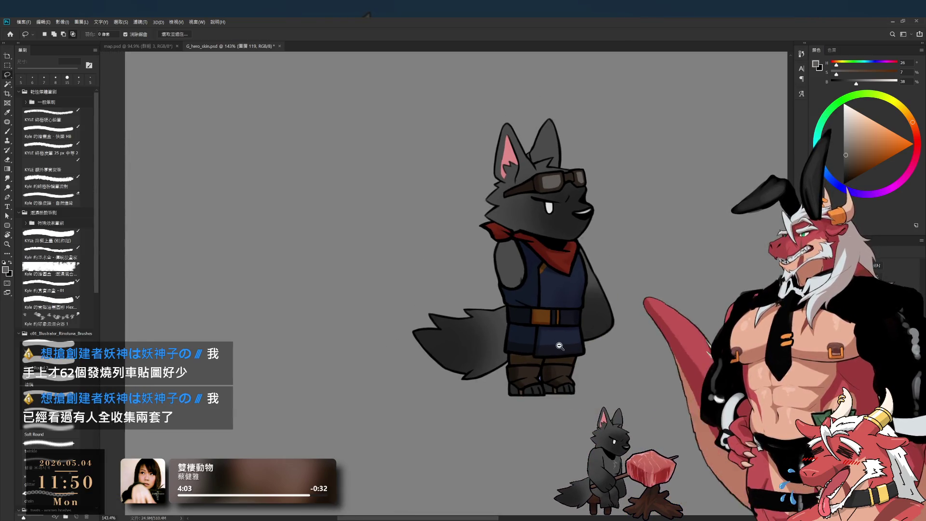
scroll(554, 355, "up", 1)
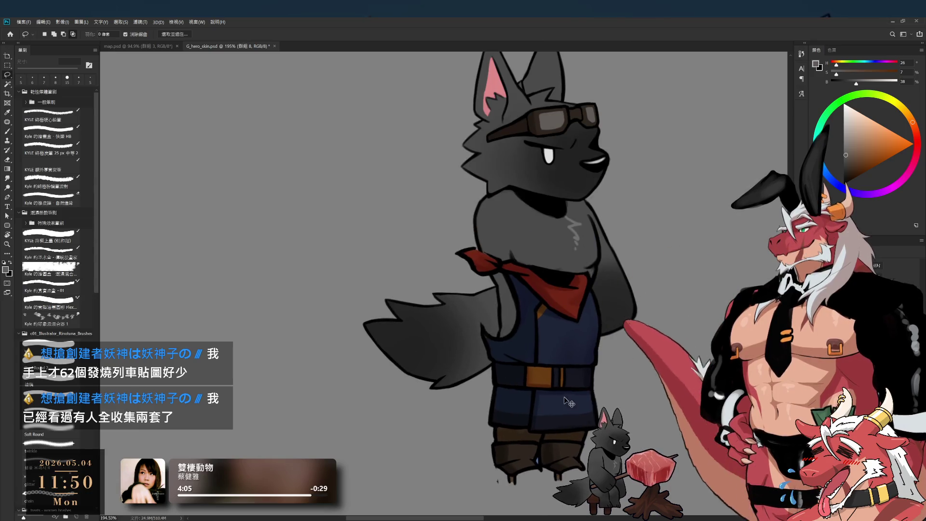
scroll(543, 388, "up", 4)
scroll(542, 388, "down", 3)
scroll(504, 437, "up", 3)
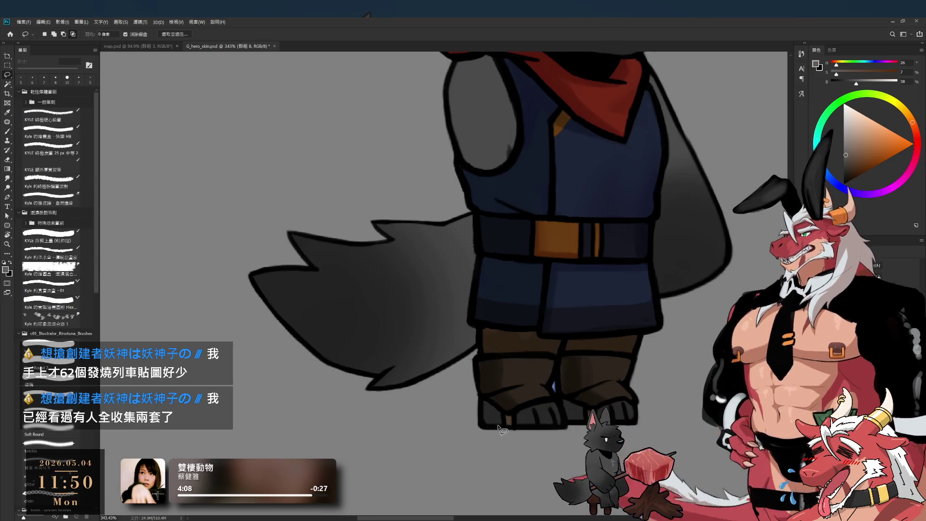
- With the view rotated about 75°, lasso along the vest's left edge and copy it to a new layer
key("r")
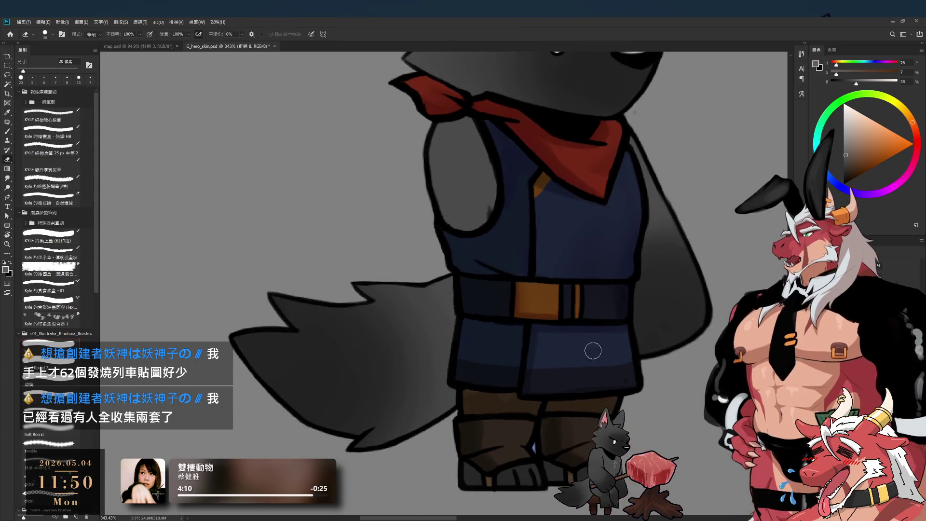
mouse_move(589, 362)
left_mouse_down()
mouse_move(515, 442)
mouse_move(436, 391)
mouse_move(585, 238)
left_mouse_up()
scroll(585, 238, "up", 3)
key("l")
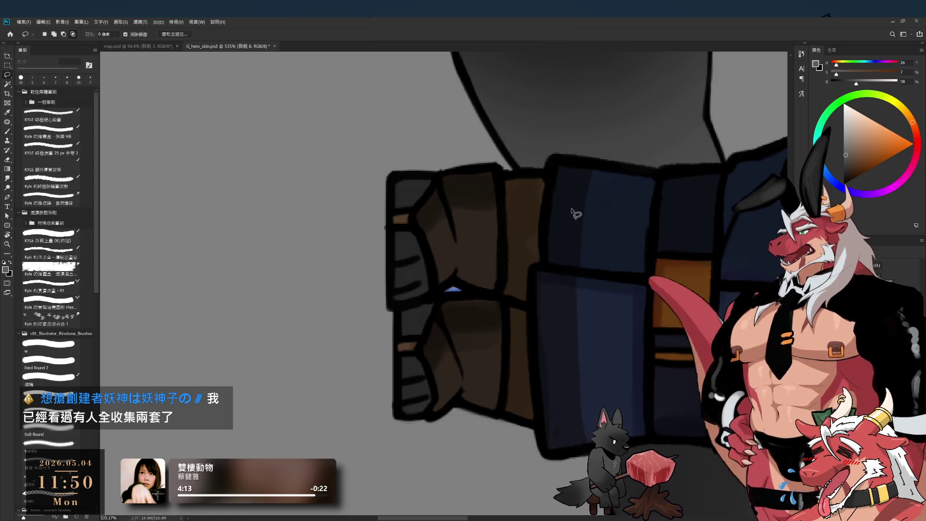
mouse_move(546, 150)
left_mouse_down()
mouse_move(384, 116)
mouse_move(545, 141)
left_mouse_up()
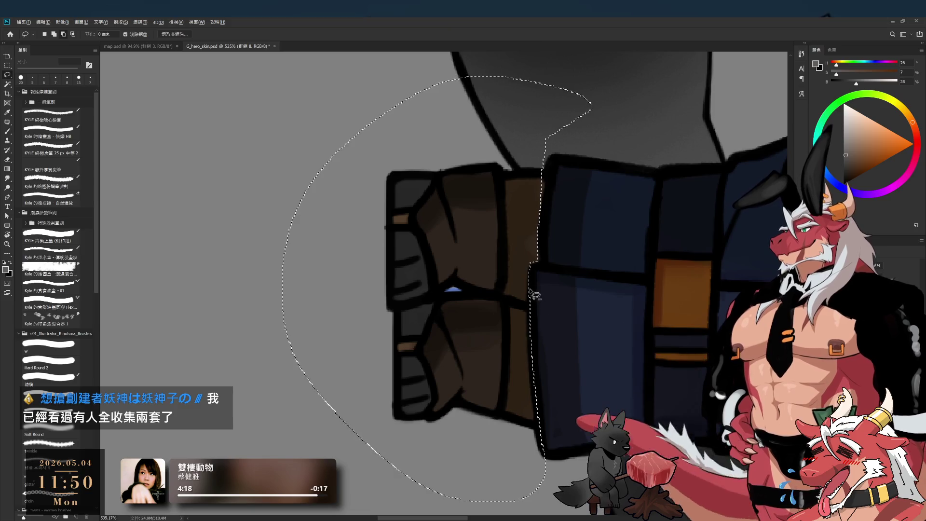
mouse_move(541, 344)
left_mouse_down()
mouse_move(541, 453)
mouse_move(546, 145)
left_mouse_up()
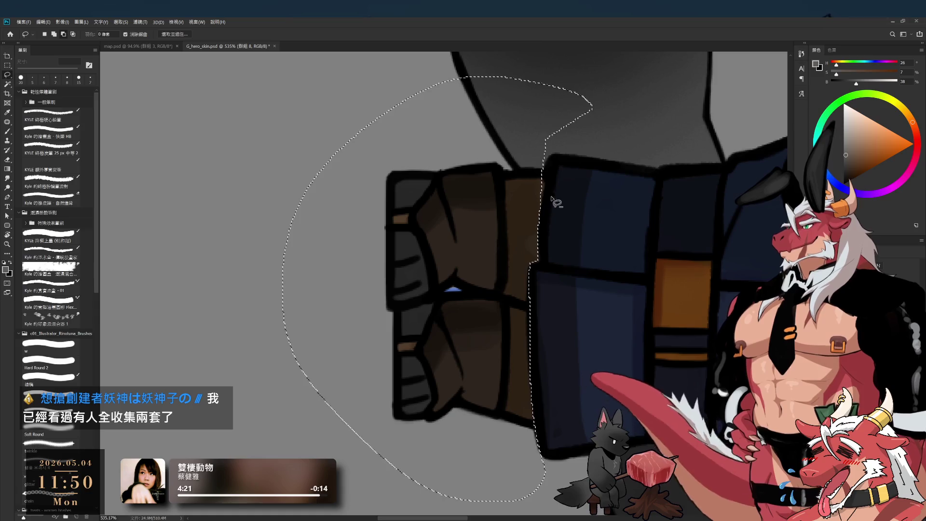
key("ctrl+j")
- Reset the view upright, then lasso the cheek and ear area and deselect it
left_click_drag(539, 201, 561, 286)
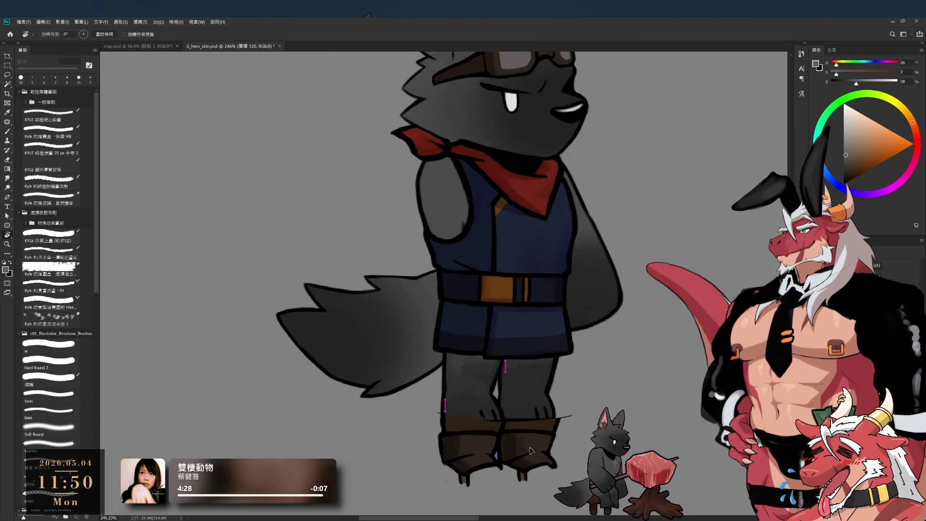
scroll(554, 364, "up", 5)
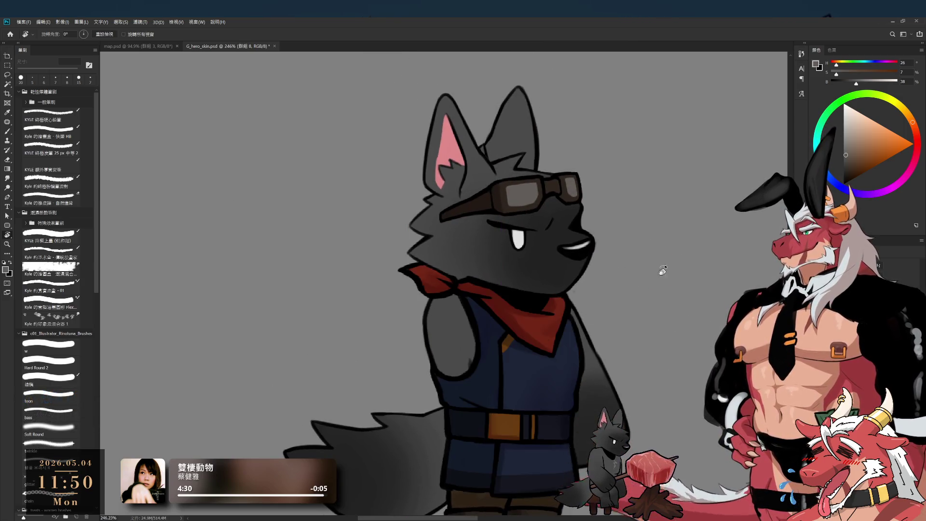
left_click_drag(661, 260, 581, 353)
key("Escape")
key("l")
left_click_drag(457, 289, 456, 291)
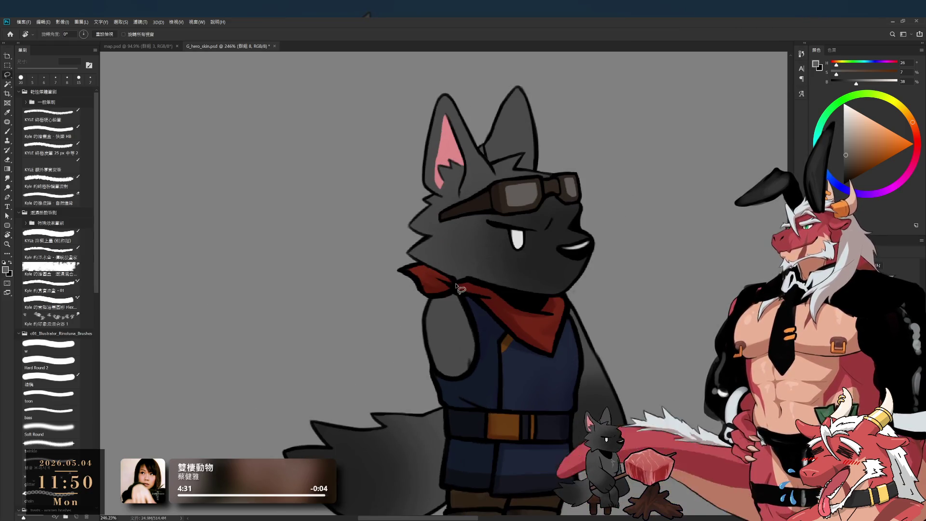
key("ctrl+d")
- Lasso the muzzle, cheek and bandana area and copy it onto a new layer
left_click_drag(455, 296, 551, 357)
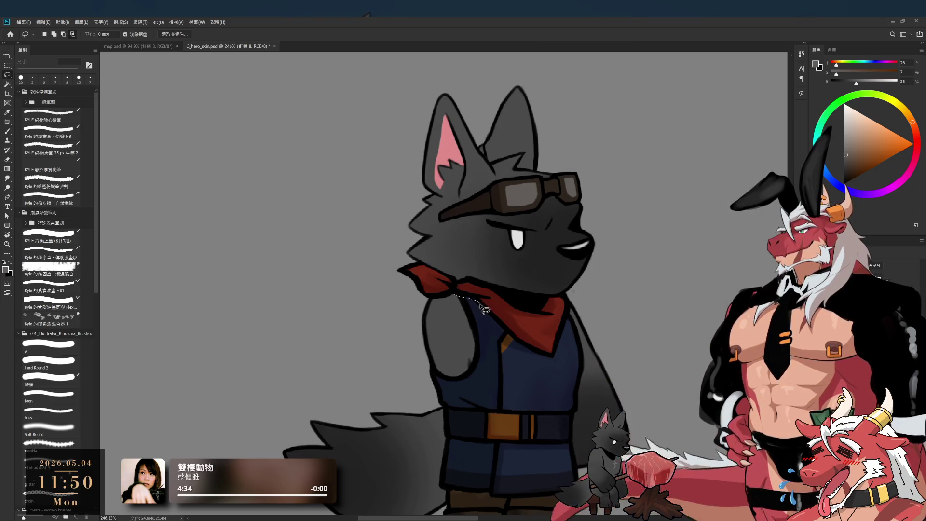
left_click_drag(555, 361, 440, 225)
key("ctrl+j")
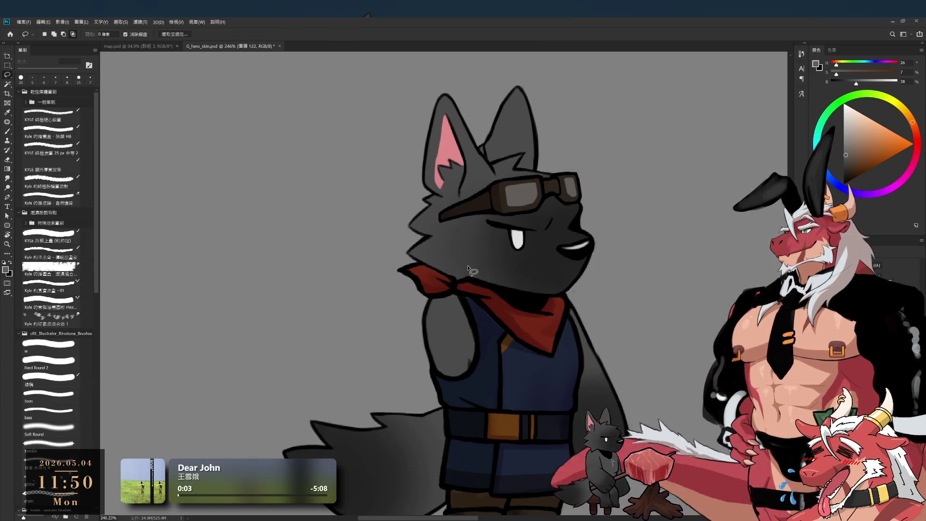
key("ctrl+e")
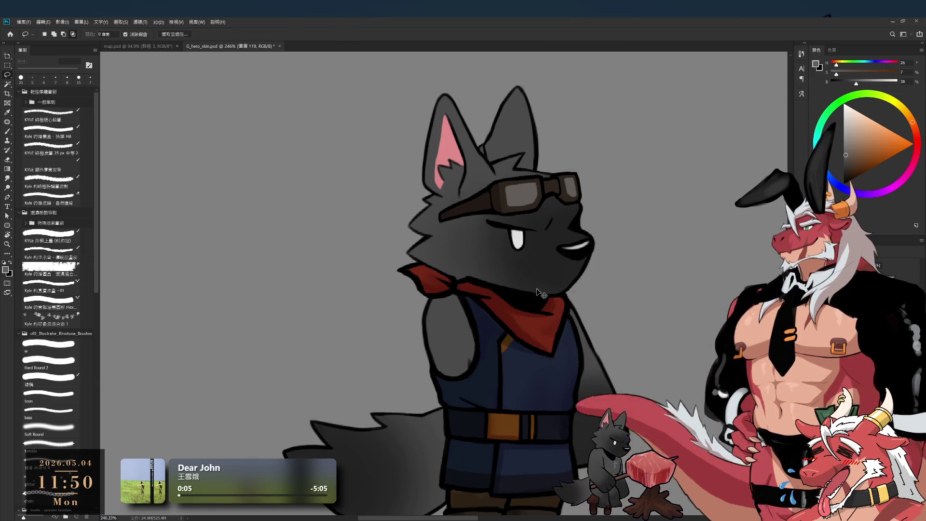
- Remove the bandana's left flap and the rest of the red bandana, recentering on the vest and face
key("ctrl+z")
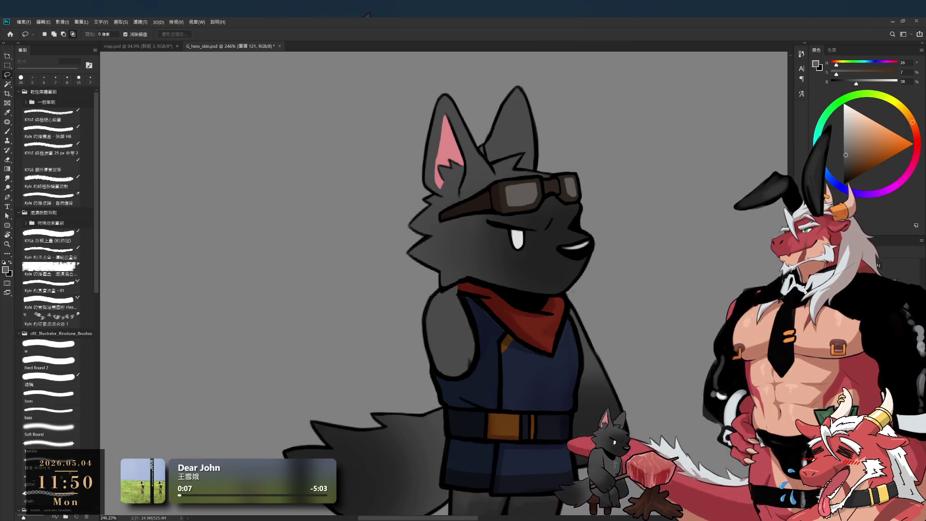
key("ctrl+z")
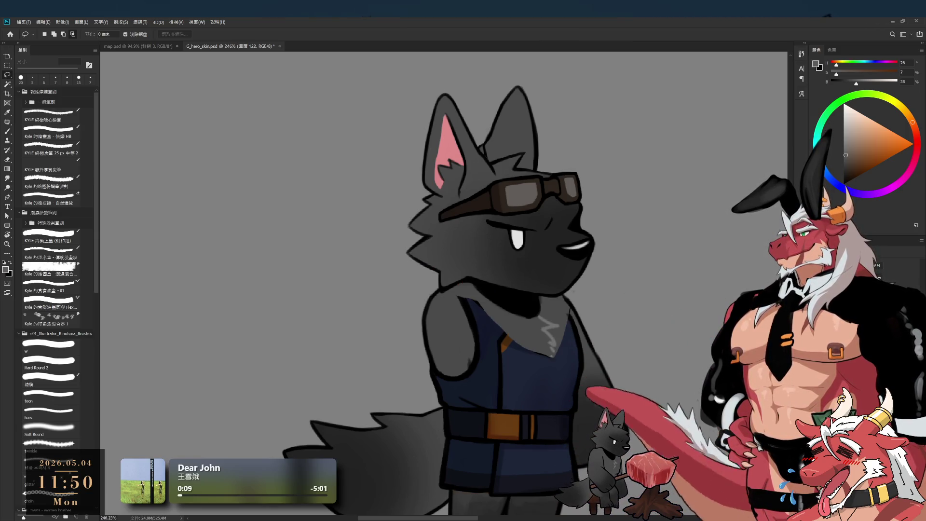
scroll(693, 394, "down", 2)
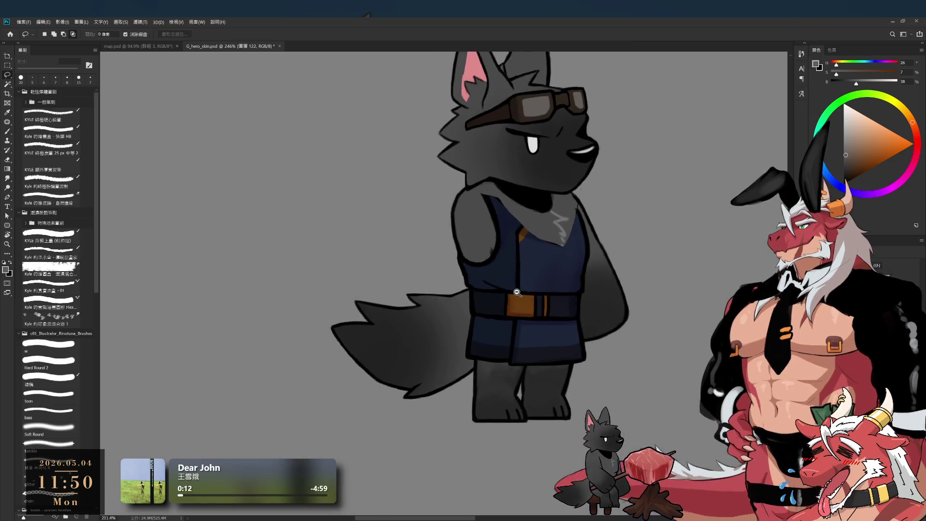
scroll(579, 405, "up", 4)
left_click_drag(559, 398, 551, 409)
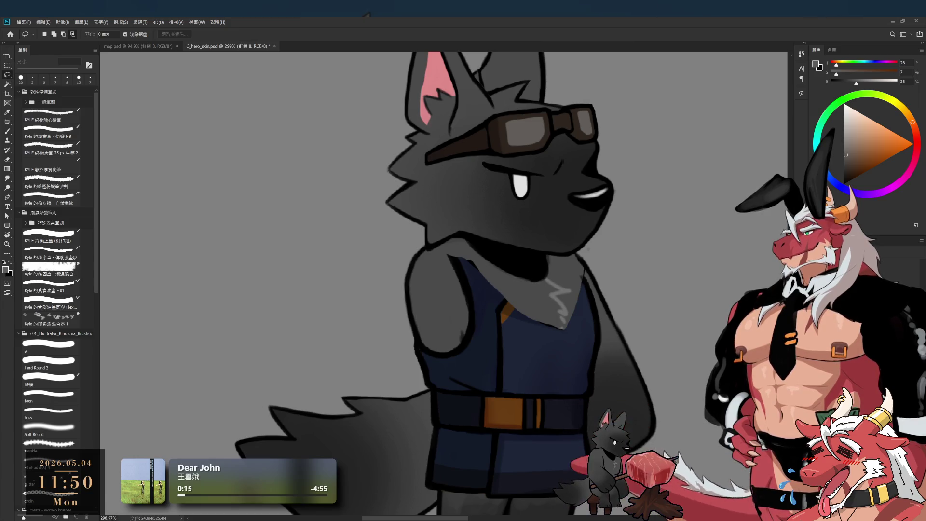
left_click(49, 362)
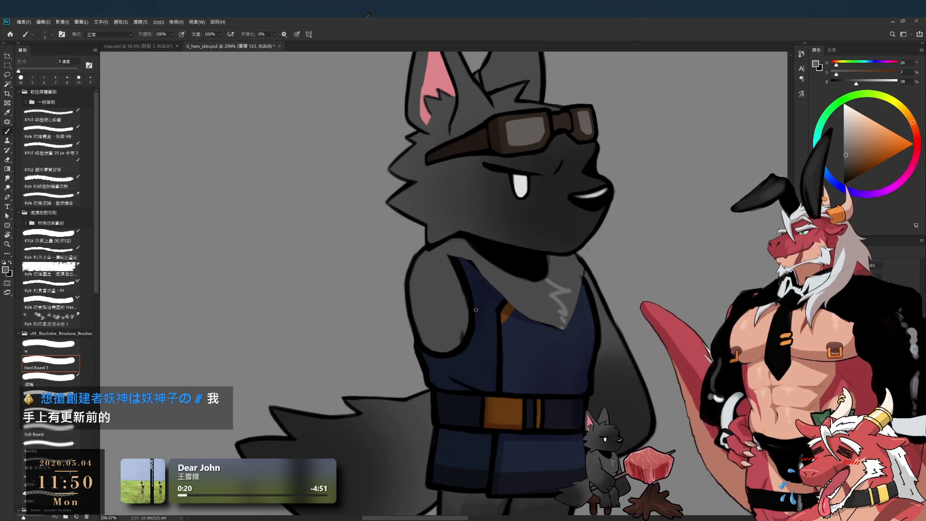
- Paint vest-sampled navy over the shoulder and upper-left collar with a 35 px brush
left_click(483, 297, "alt")
key("bracketright")
key("bracketright")
key("bracketright")
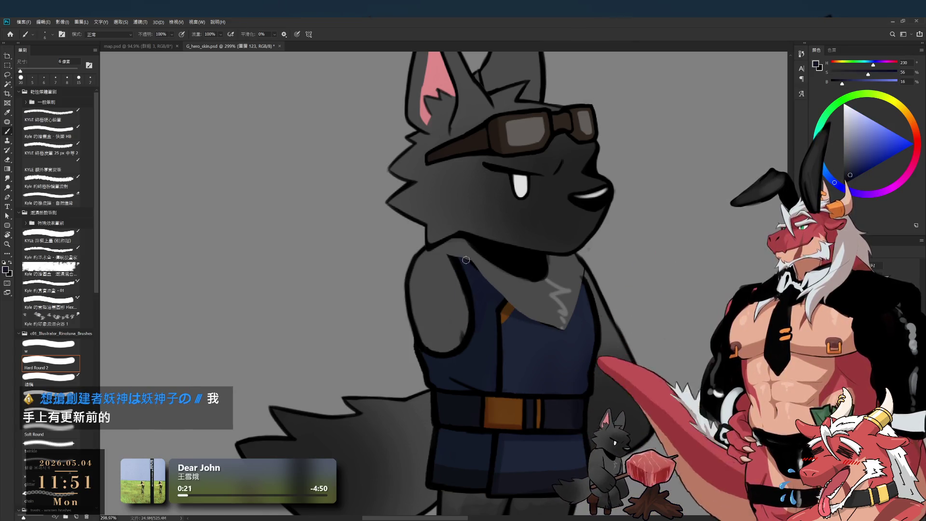
left_click_drag(453, 246, 467, 275)
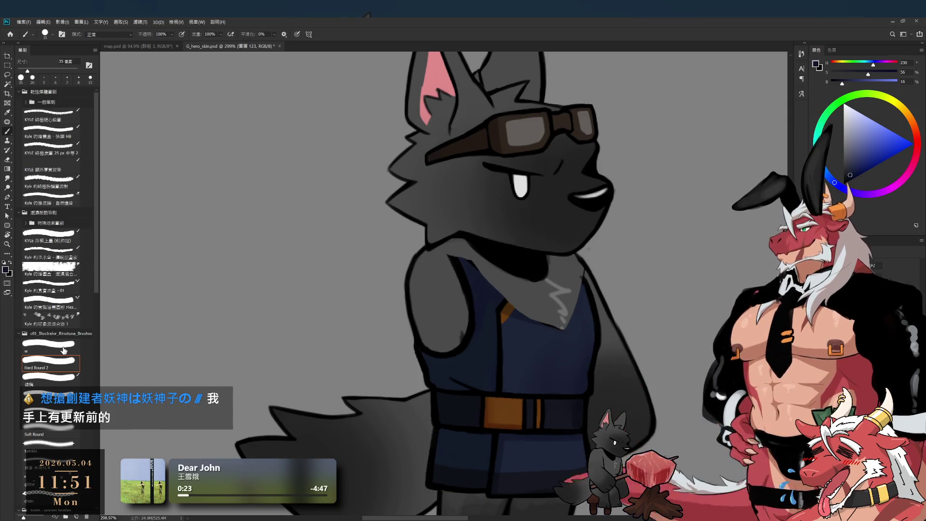
key("bracketleft")
left_click(491, 270, "alt")
mouse_move(470, 251)
left_mouse_down()
mouse_move(556, 302)
mouse_move(572, 263)
left_mouse_up()
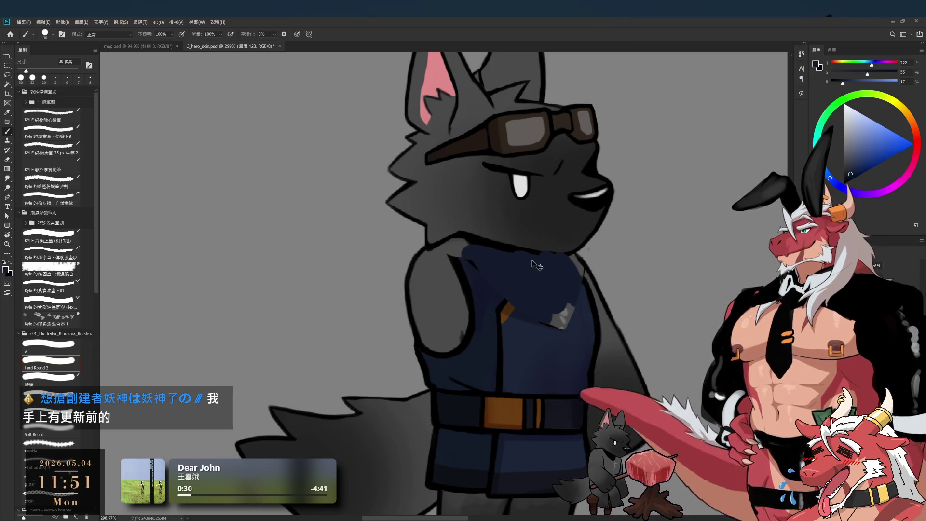
mouse_move(451, 275)
left_mouse_down()
mouse_move(476, 269)
mouse_move(433, 245)
mouse_move(471, 241)
left_mouse_up()
key("bracketleft")
key("bracketleft")
key("bracketleft")
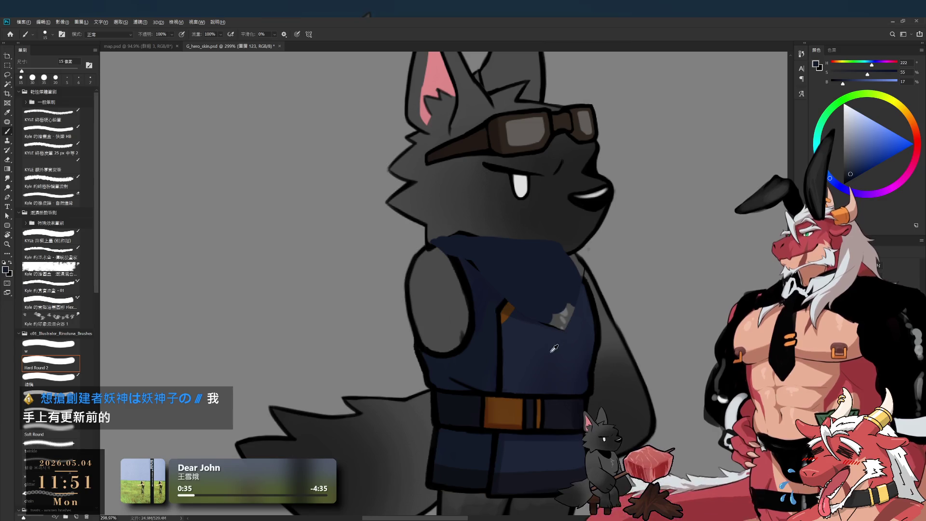
- Draw a dark diagonal seam line on the vest with a 10 px near-black brush
left_click(521, 303, "alt")
left_click(504, 304, "alt")
key("bracketleft")
left_click_drag(504, 301, 542, 255)
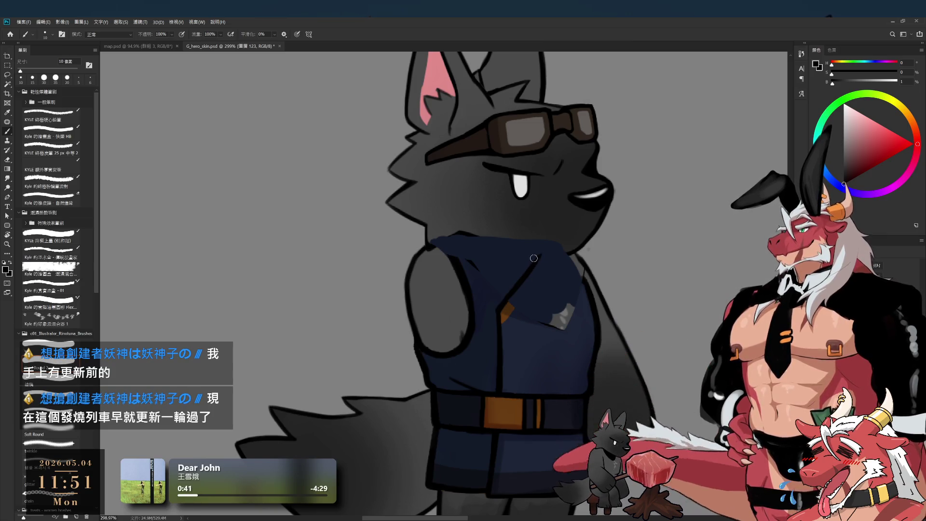
key("bracketright")
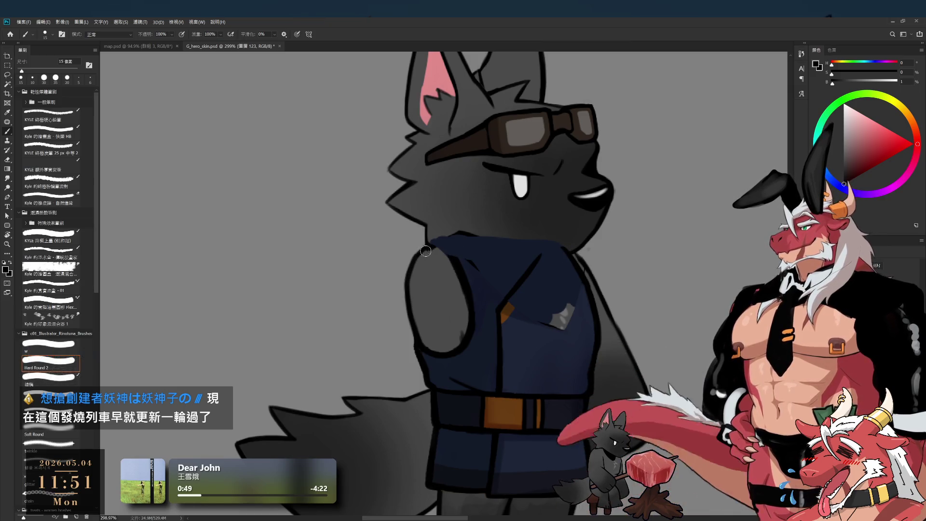
- Cover the light grey vest patch with sampled darker navy using a 25–30 px brush
key("r")
left_click_drag(579, 237, 529, 404)
key("b")
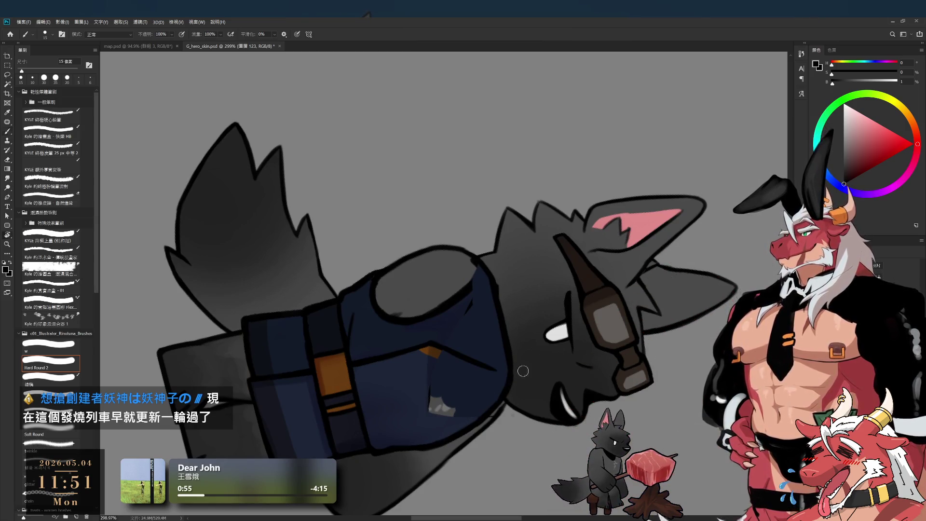
key("Escape")
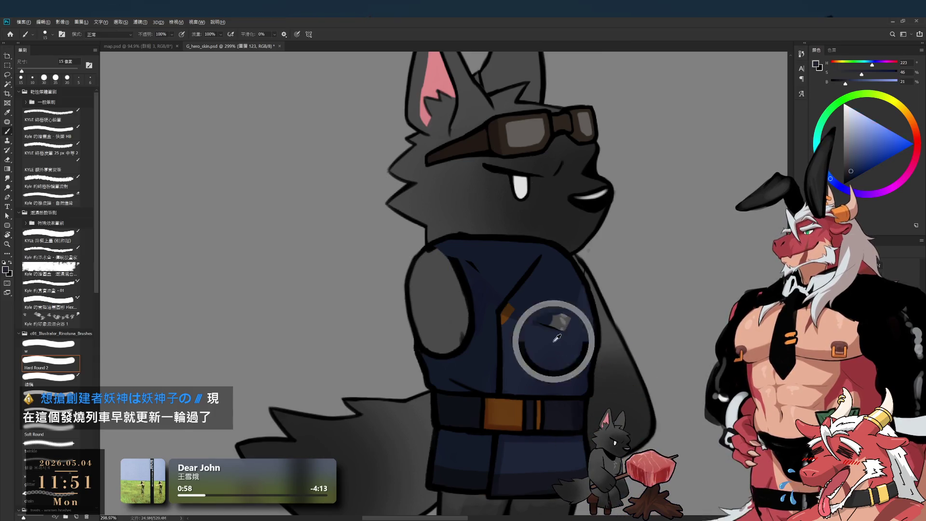
left_click(557, 339, "alt")
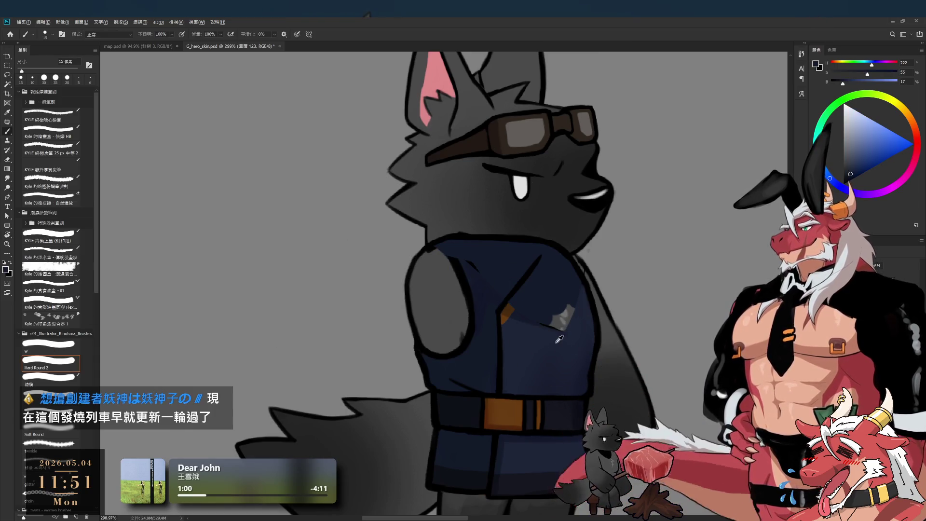
key("bracketright")
left_click(584, 307, "alt")
key("bracketright")
left_click_drag(569, 313, 562, 289)
key("bracketleft")
left_click(548, 305, "alt")
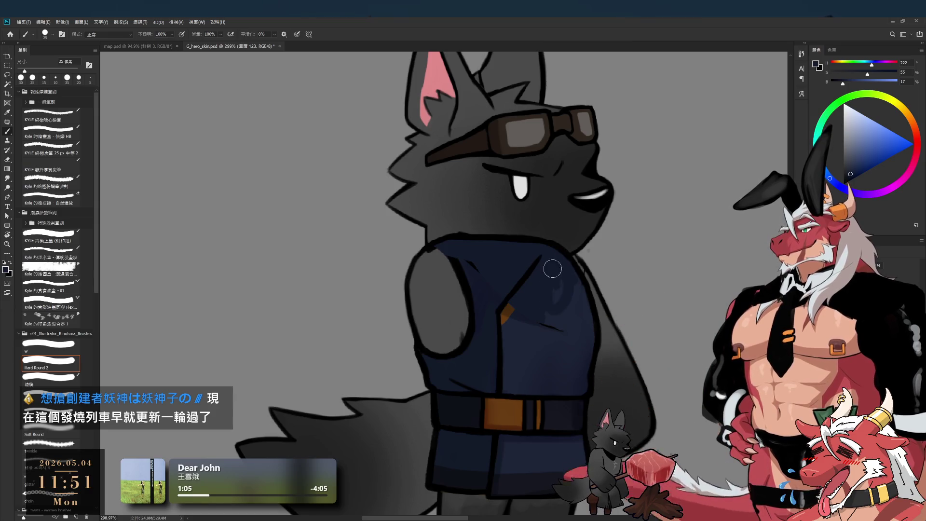
key("bracketleft")
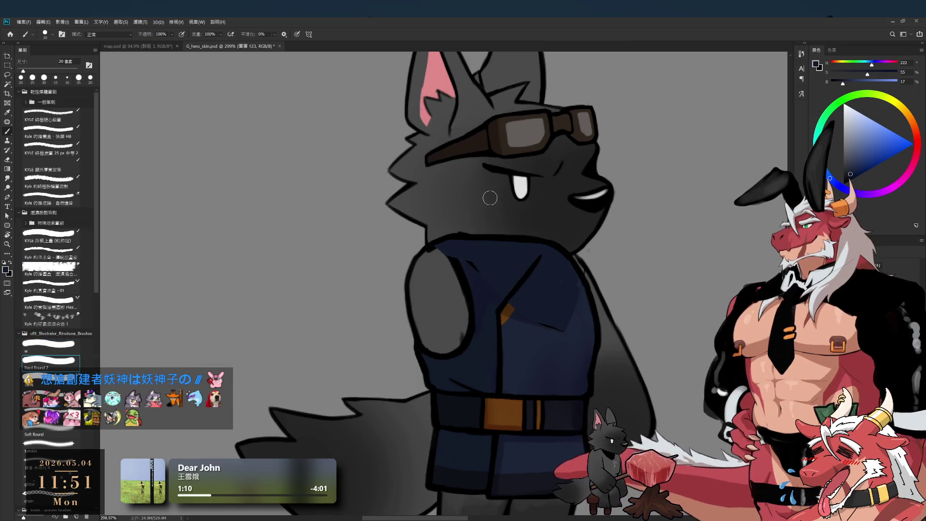
- Outline the top edge of the wolf's arm in pure black with a 15 px brush
left_click(467, 254, "alt")
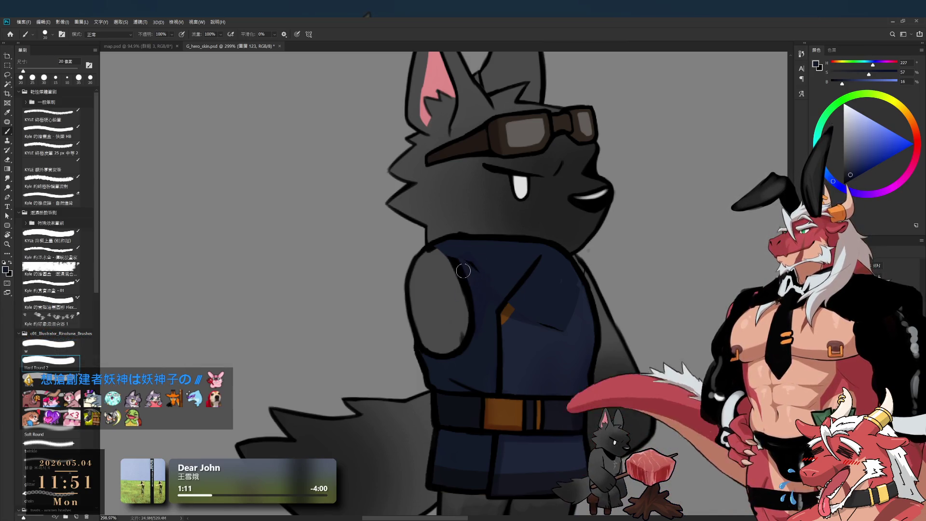
left_click(460, 276, "ctrl")
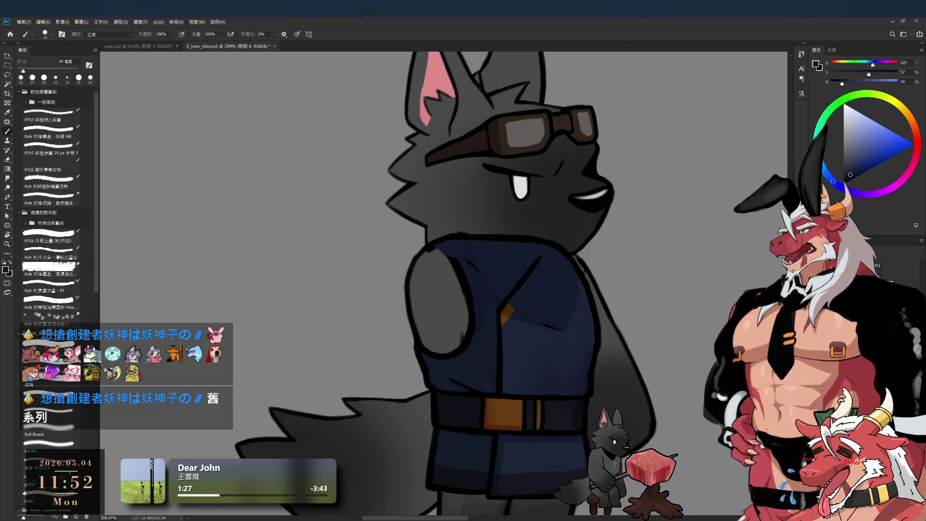
left_click(459, 262, "alt")
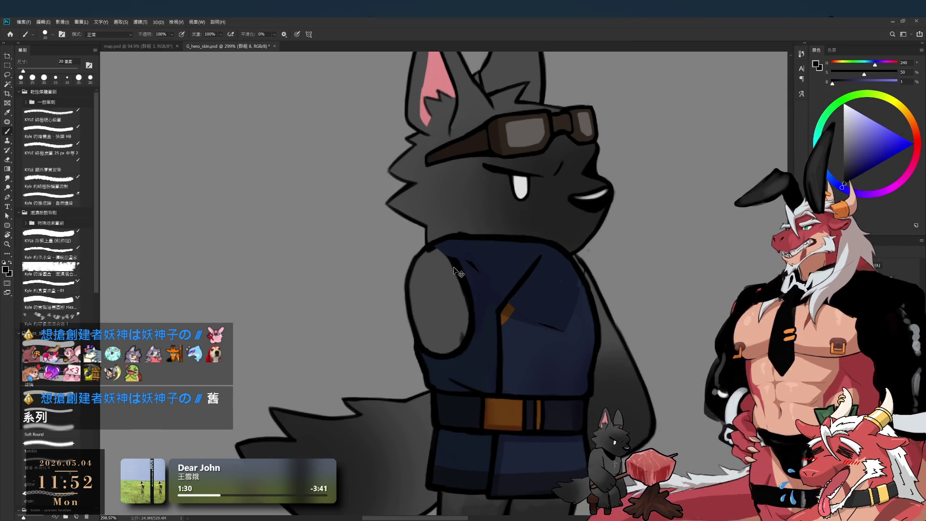
key("d")
key("bracketleft")
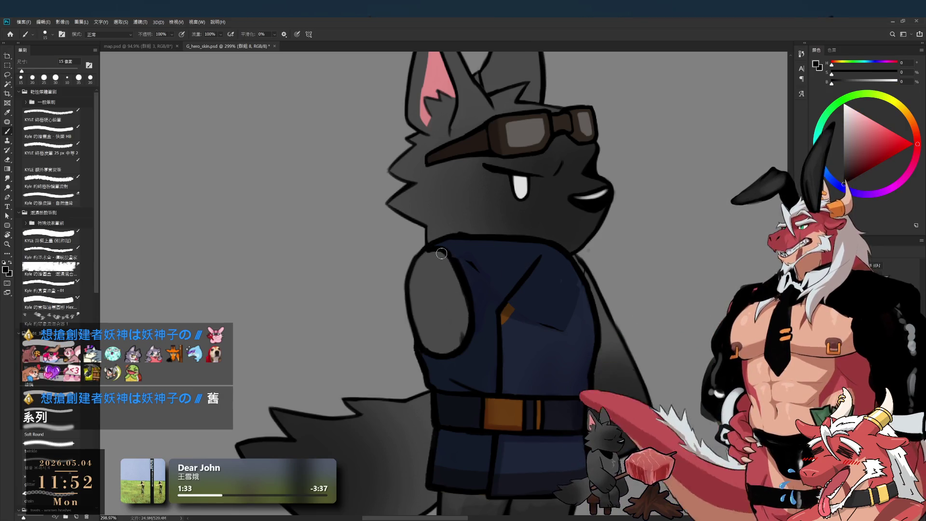
left_click_drag(436, 253, 462, 275)
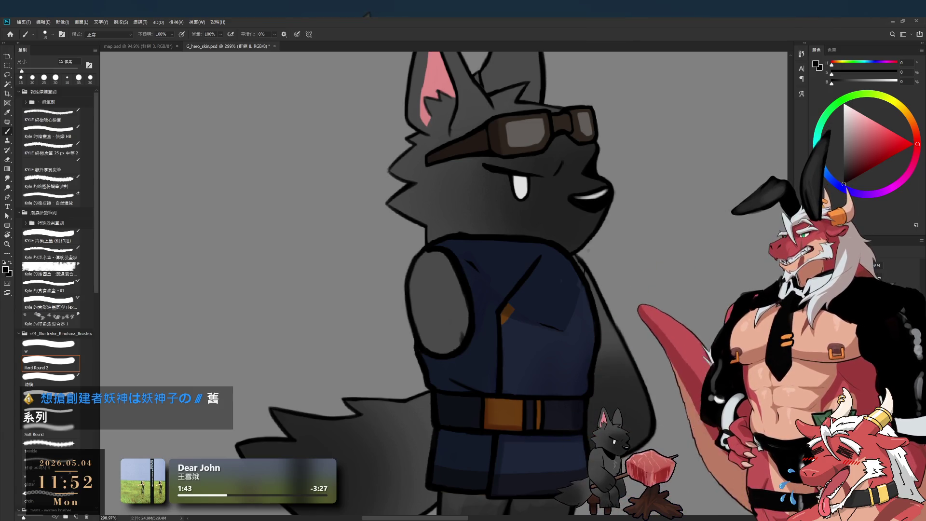
- Switch brush preset and resize the brush to 9 px, sampling navy and black from the vest
left_click(529, 308, "alt")
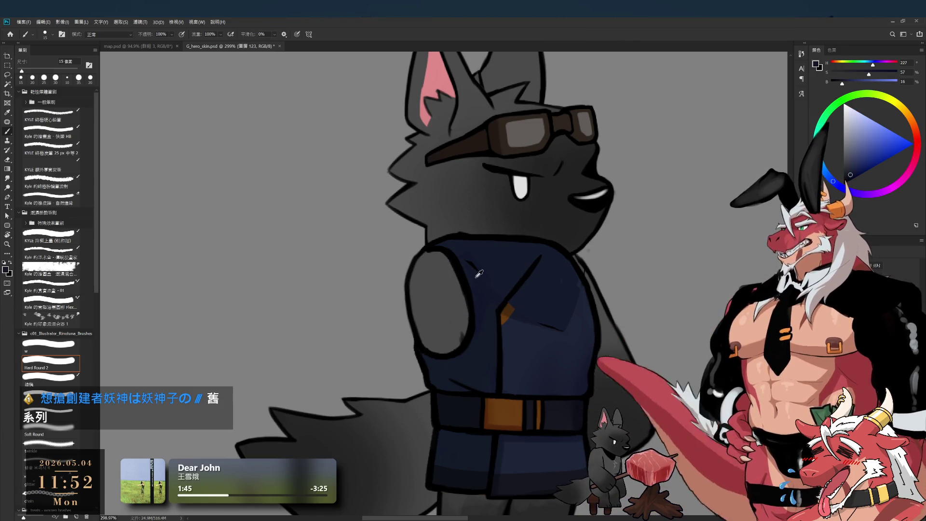
left_click(46, 343)
key("bracketright")
key("bracketright")
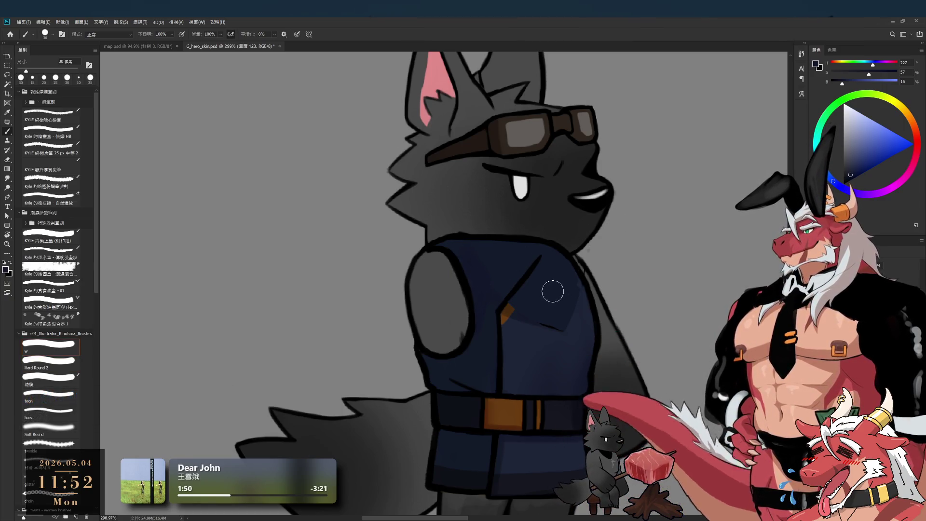
left_click(538, 268, "alt")
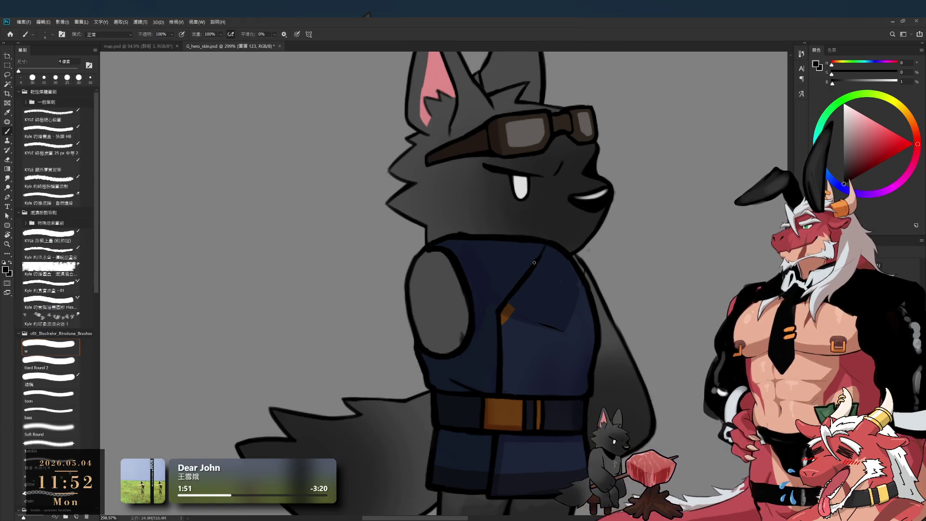
key("bracketright")
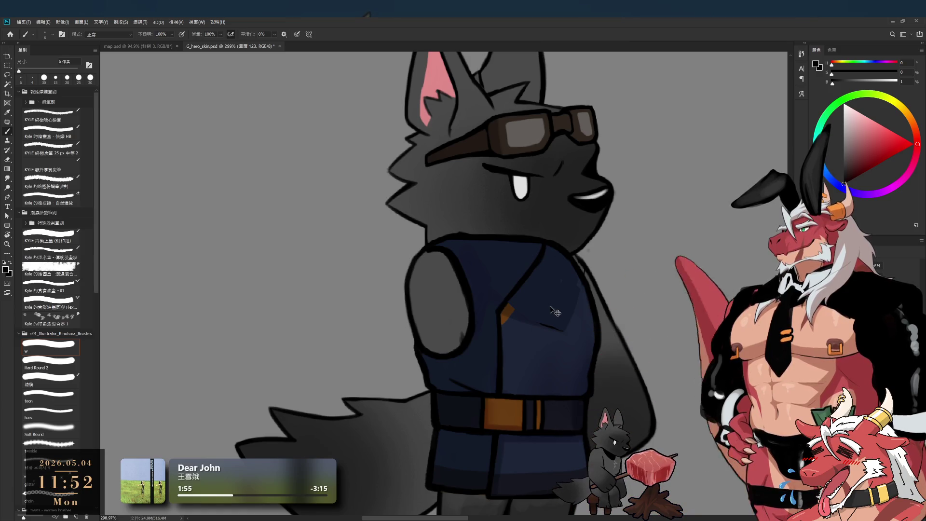
key("bracketright")
key("bracketright")
left_click(561, 271, "alt")
key("bracketright")
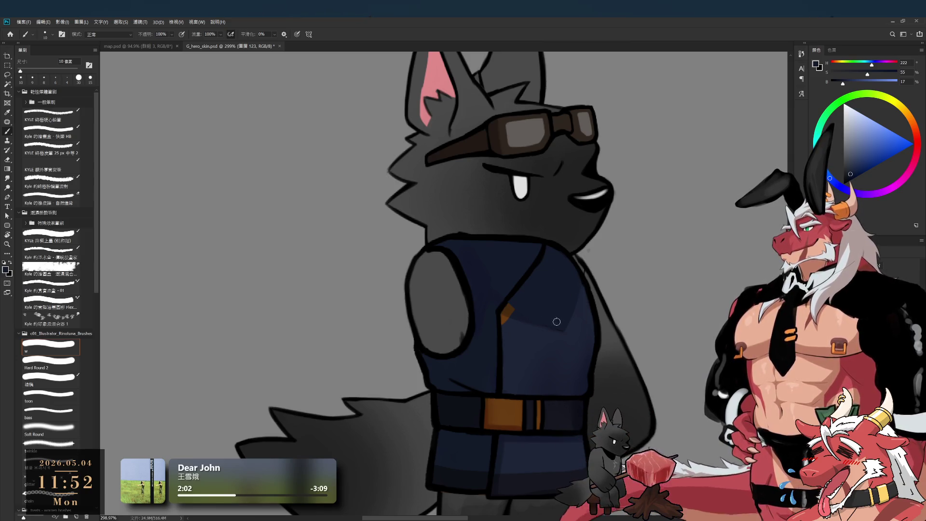
- Paint a brown strap diagonally across the vest with a 9 px brush, then zoom out to check
left_click(511, 308, "alt")
key("bracketleft")
left_click_drag(511, 308, 533, 280)
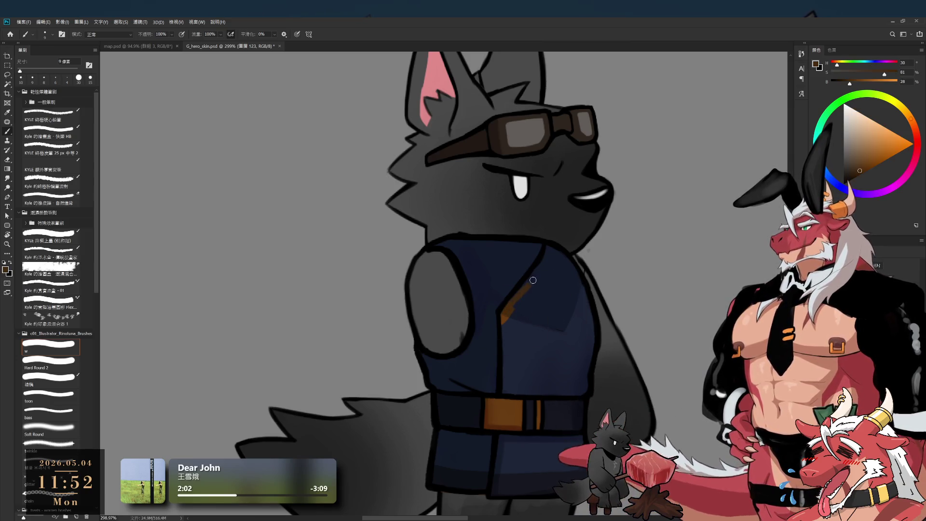
key("bracketright")
left_click(525, 304, "alt")
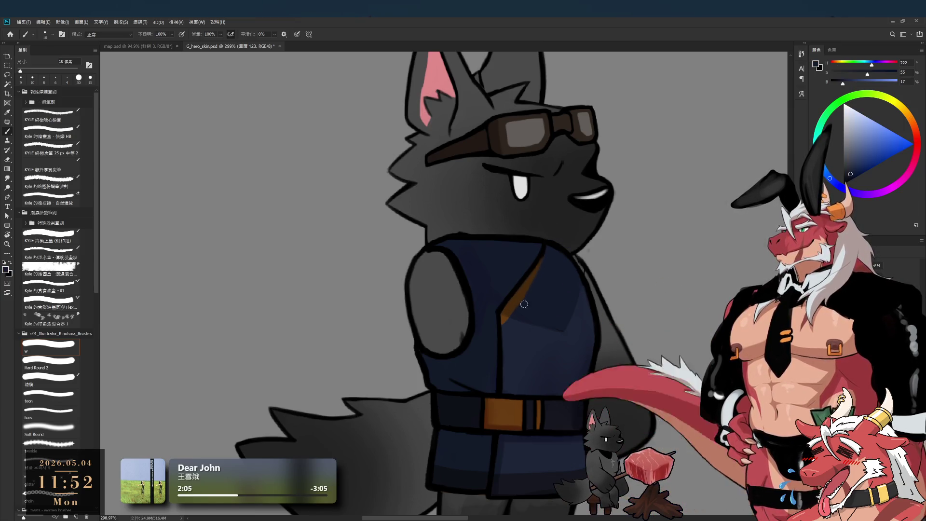
scroll(482, 270, "down", 5)
scroll(499, 276, "up", 3)
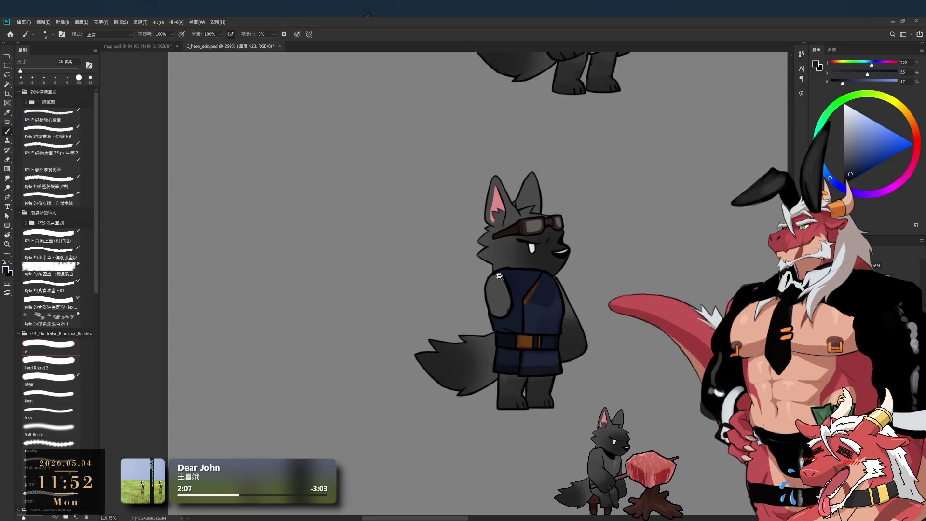
scroll(499, 275, "up", 3)
scroll(498, 290, "up", 2)
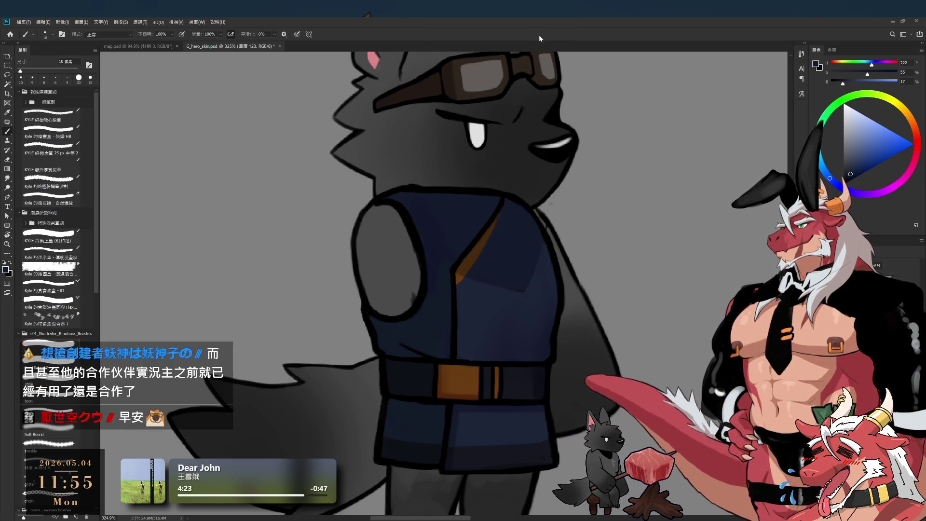
scroll(593, 245, "down", 3, "alt")
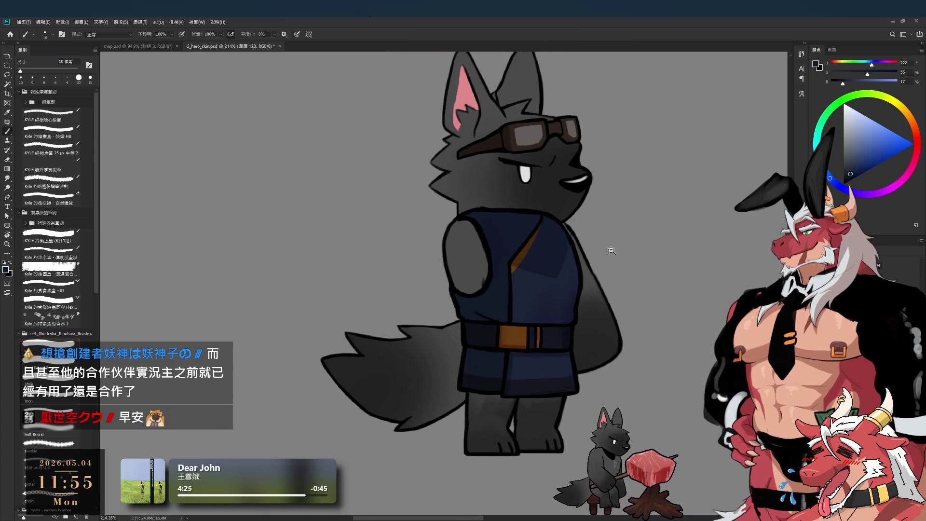
left_click_drag(618, 275, 649, 236)
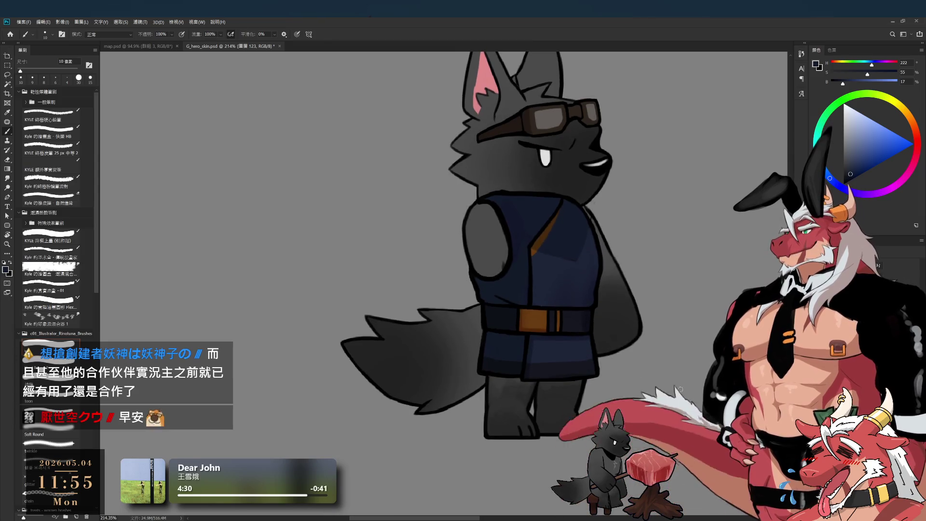
left_click(817, 290)
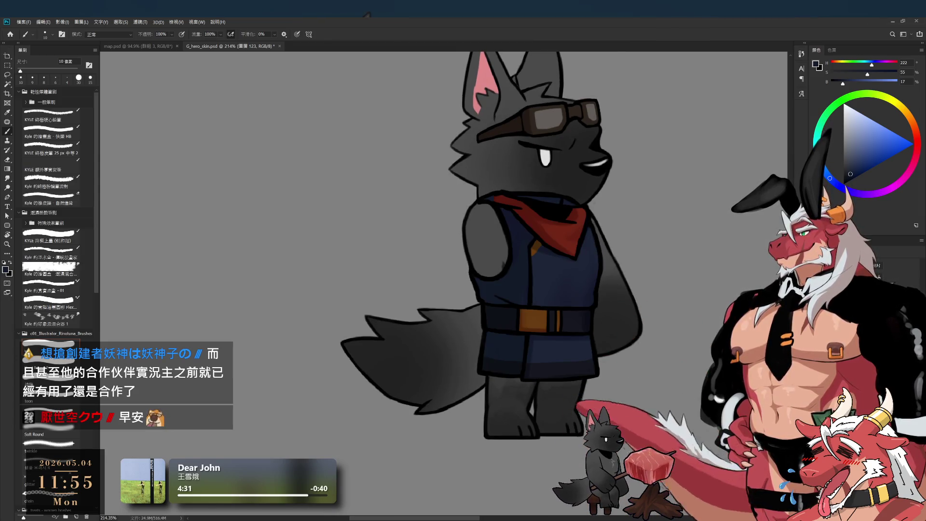
key("alt+[")
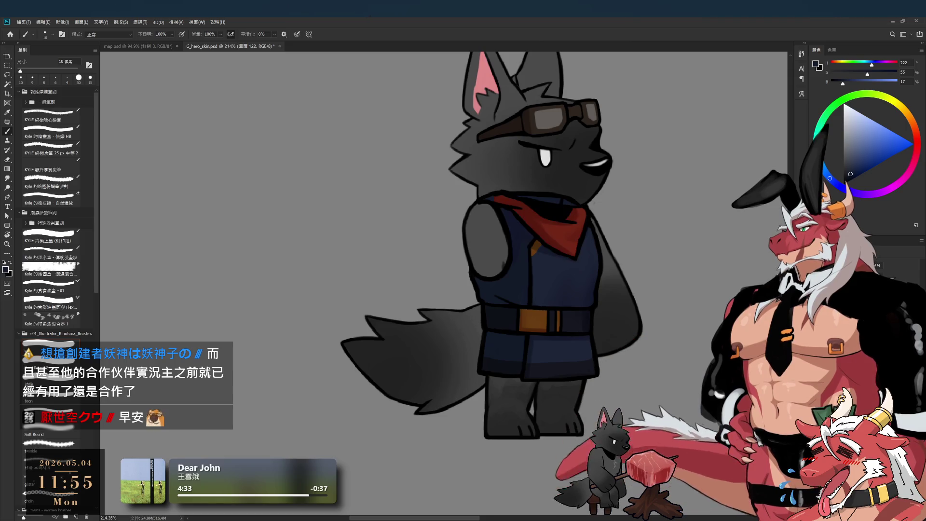
scroll(520, 192, "up", 2)
left_click(549, 206, "alt")
key("bracketleft")
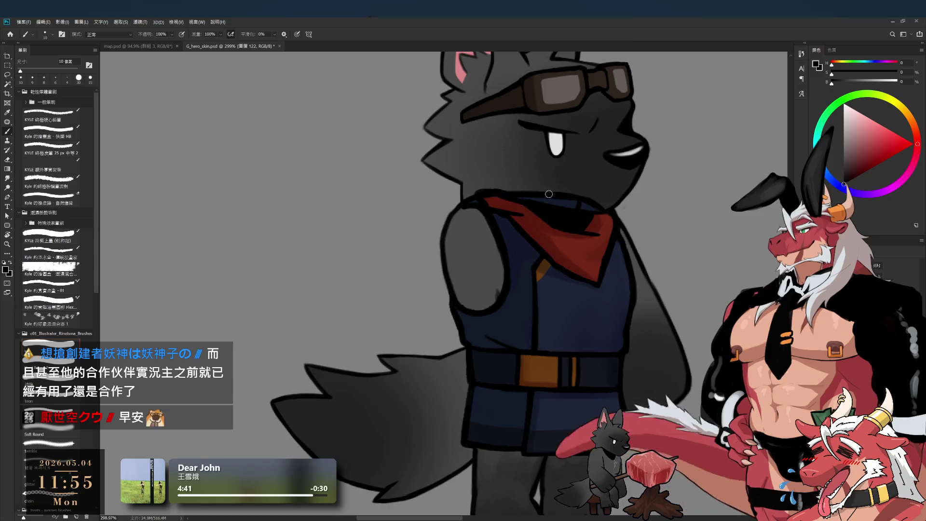
left_click_drag(543, 195, 537, 270)
key("bracketleft")
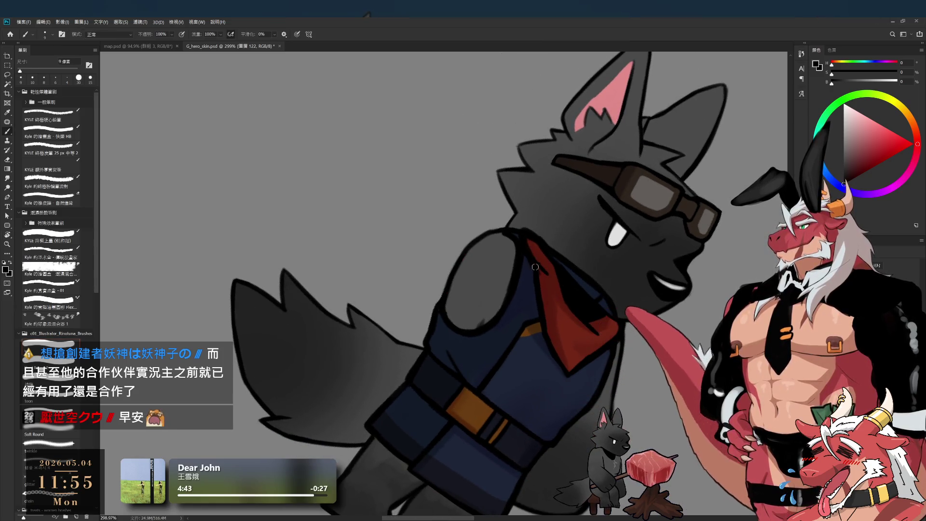
left_click(543, 256, "alt")
key("bracketright")
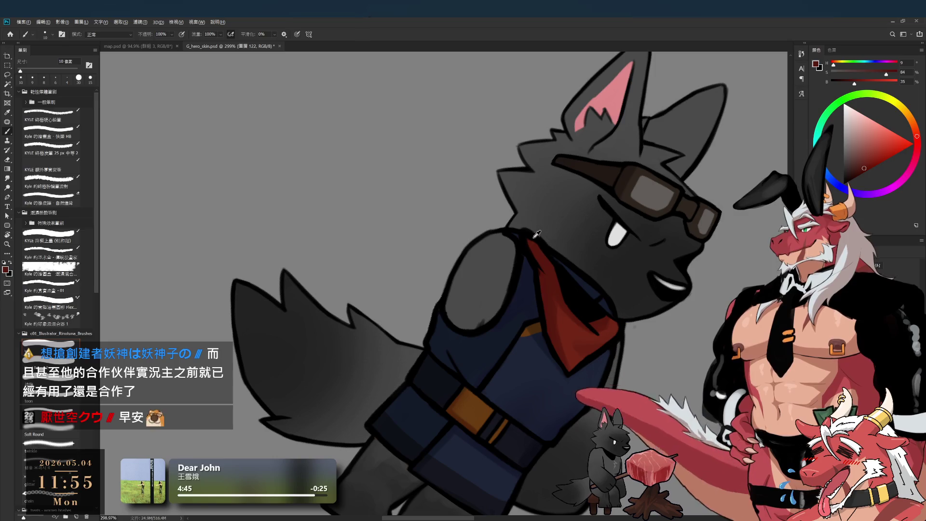
left_click(547, 247, "alt")
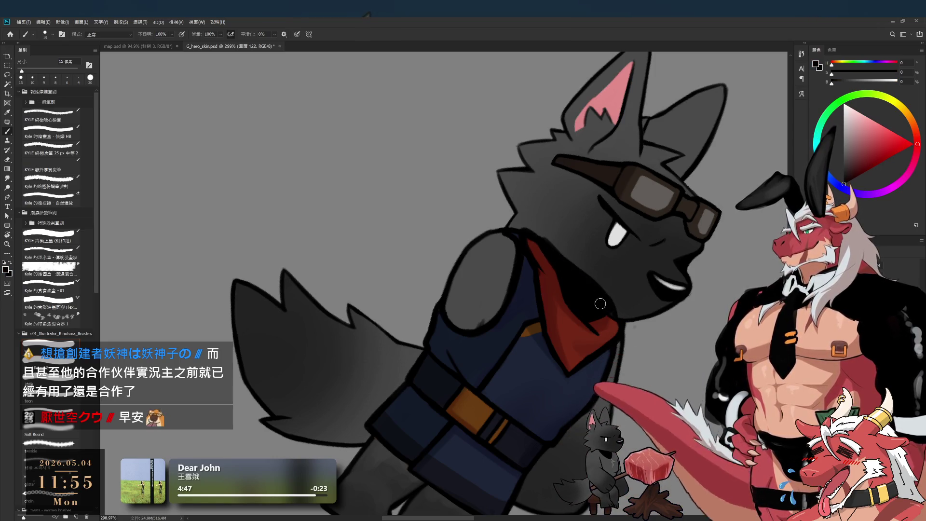
left_click_drag(646, 282, 438, 275)
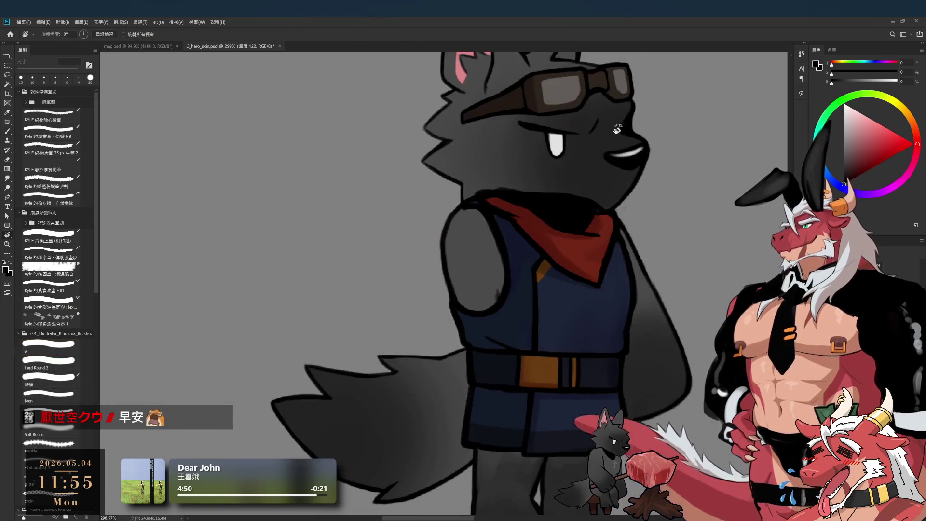
key("bracketleft")
key("bracketleft")
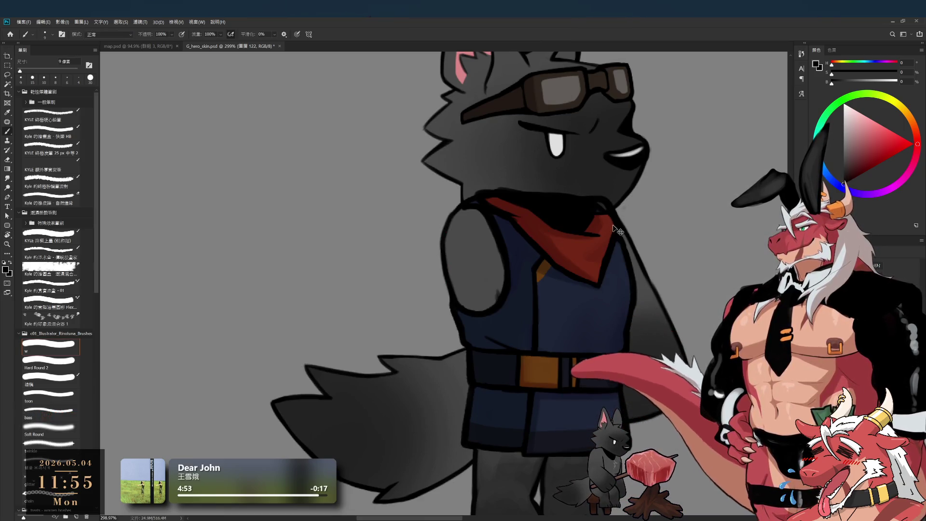
left_click(608, 218, "alt")
key("bracketright")
left_click(598, 222, "alt")
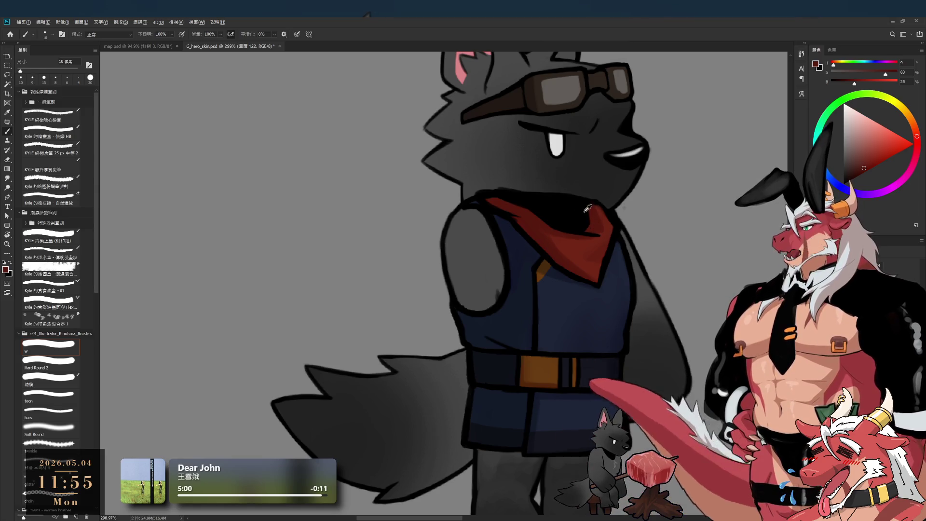
left_click(588, 222, "alt")
key("bracketleft")
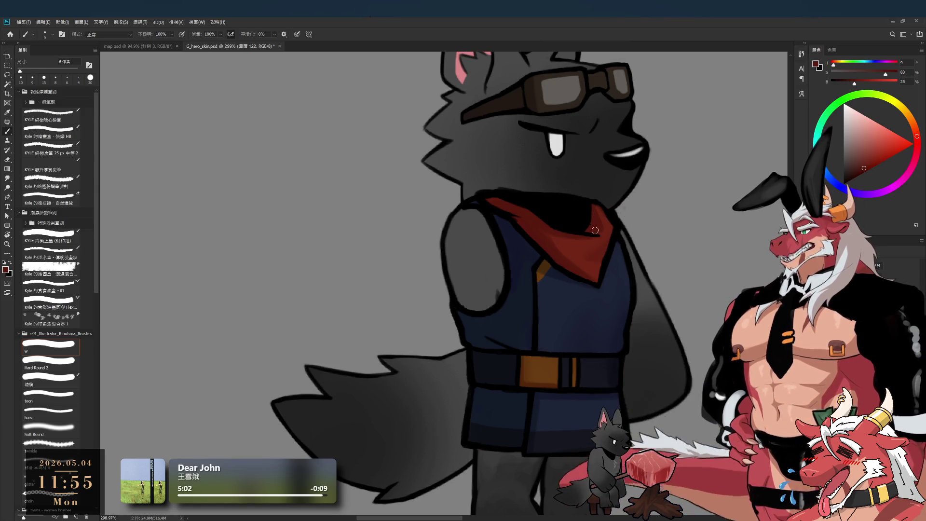
left_click(610, 232, "alt")
key("bracketleft")
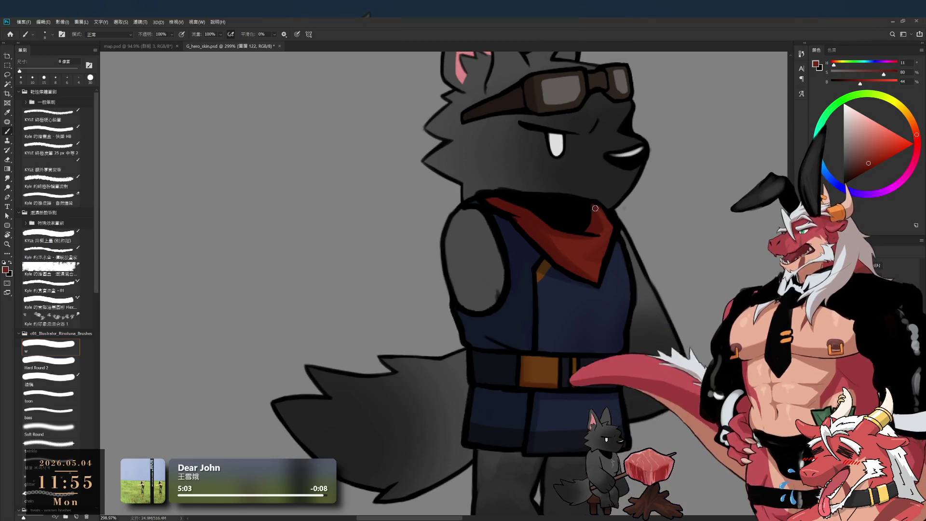
left_click(594, 201, "alt")
key("bracketleft")
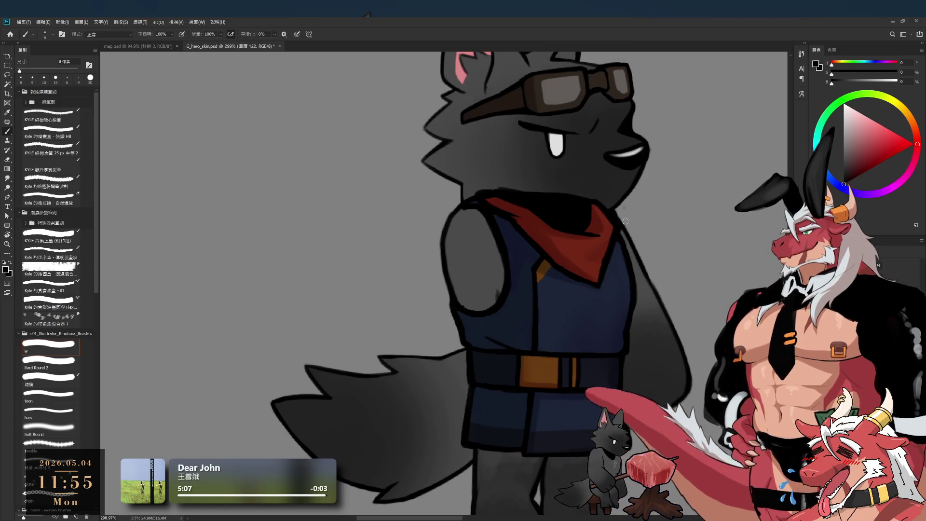
scroll(613, 231, "down", 3)
scroll(611, 250, "up", 1)
scroll(611, 265, "up", 1)
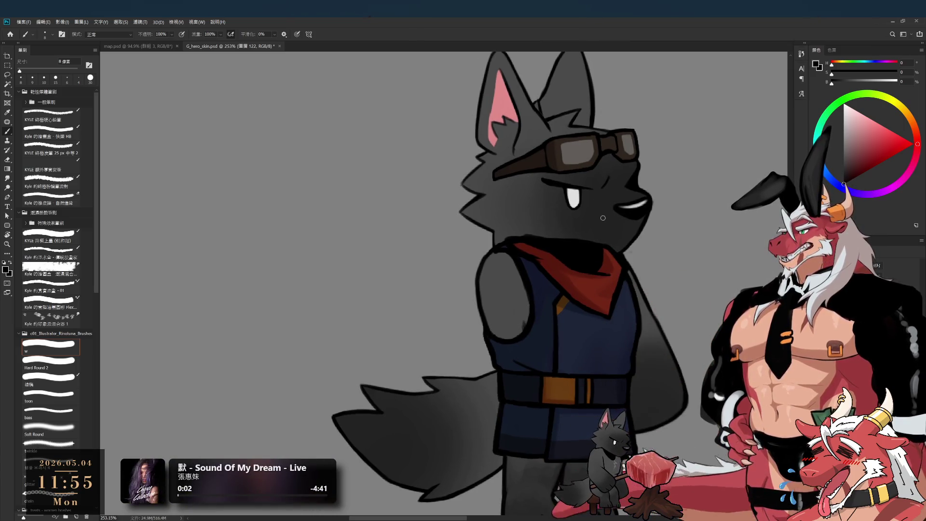
- Bring back the red bandana tail flap and move it to the left of the neck
key("ctrl+z")
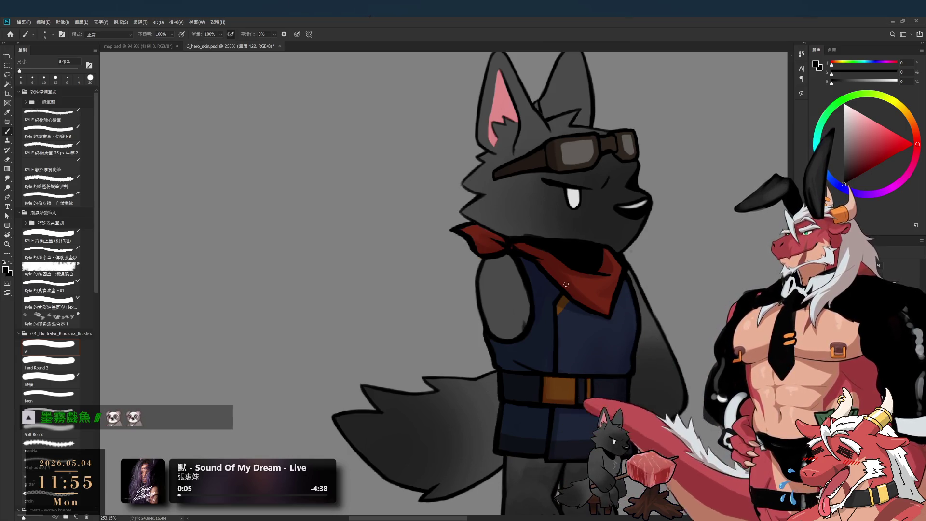
left_click_drag(496, 247, 405, 259)
scroll(405, 259, "up", 2)
scroll(414, 246, "up", 2)
scroll(434, 232, "up", 2)
- Fill the flap's grey gaps with dark red and thicken its right-edge black outline
left_click(448, 223, "alt")
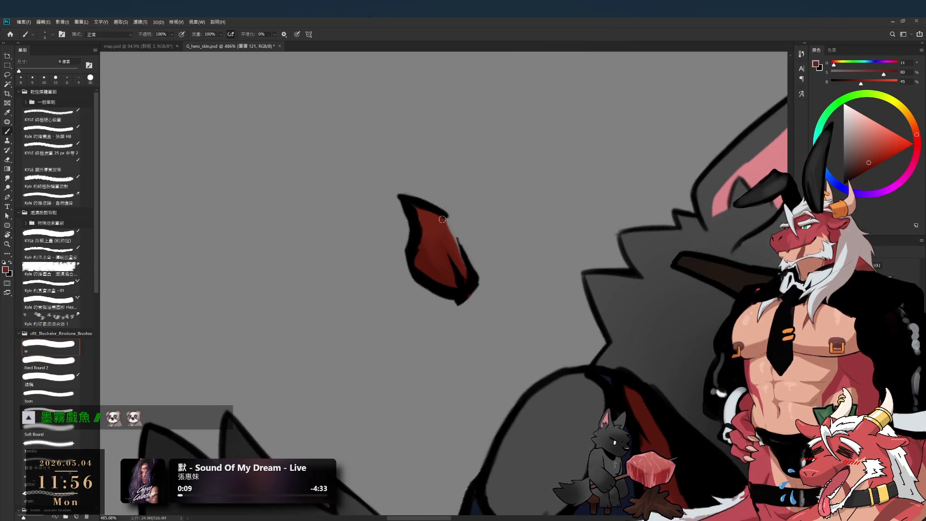
mouse_move(467, 265)
left_mouse_down()
mouse_move(452, 259)
mouse_move(475, 260)
left_mouse_up()
left_click(448, 215, "alt")
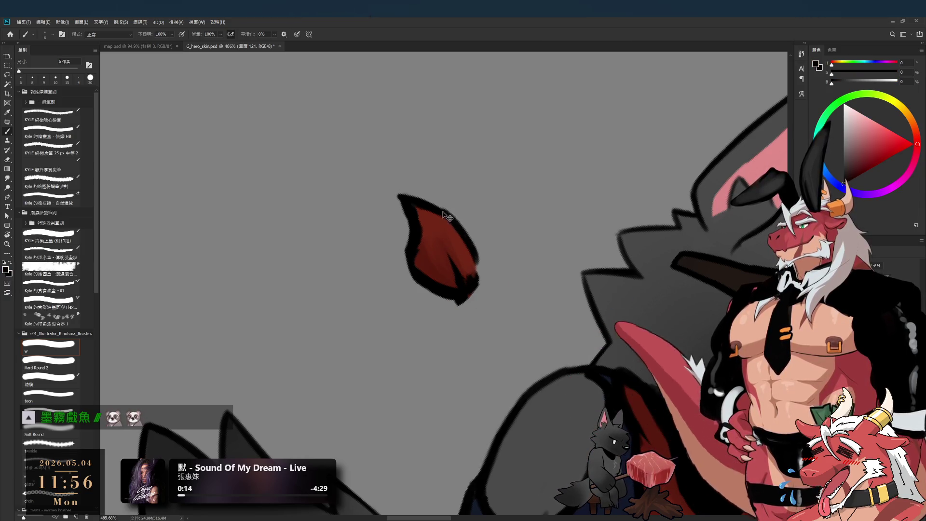
left_click_drag(465, 229, 470, 276)
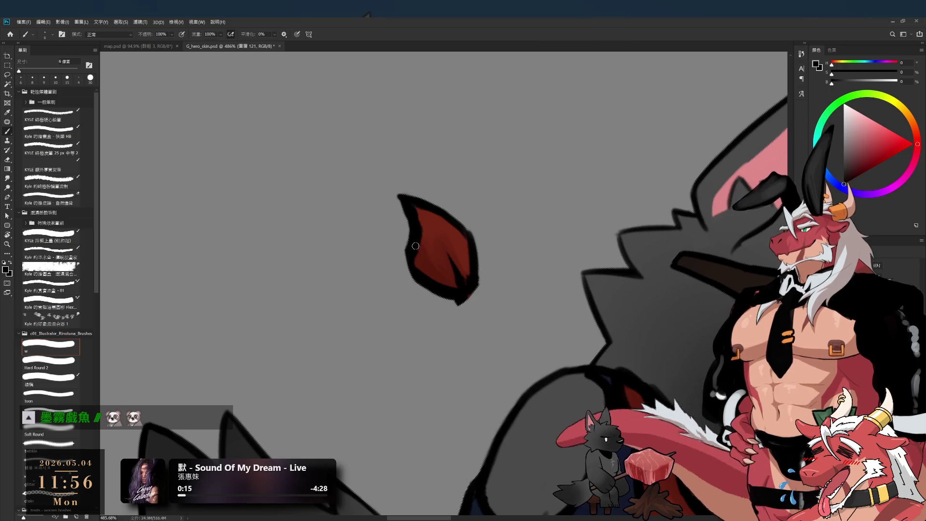
- Thin the flap's left outline, thicken its lower tip, and smooth away the pointed bottom
key("e")
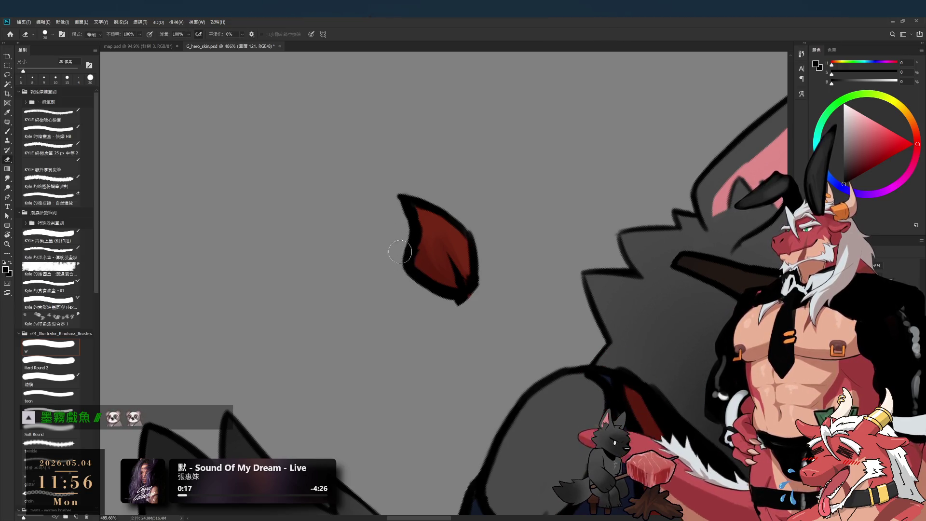
key("bracketleft")
left_click_drag(400, 230, 417, 281)
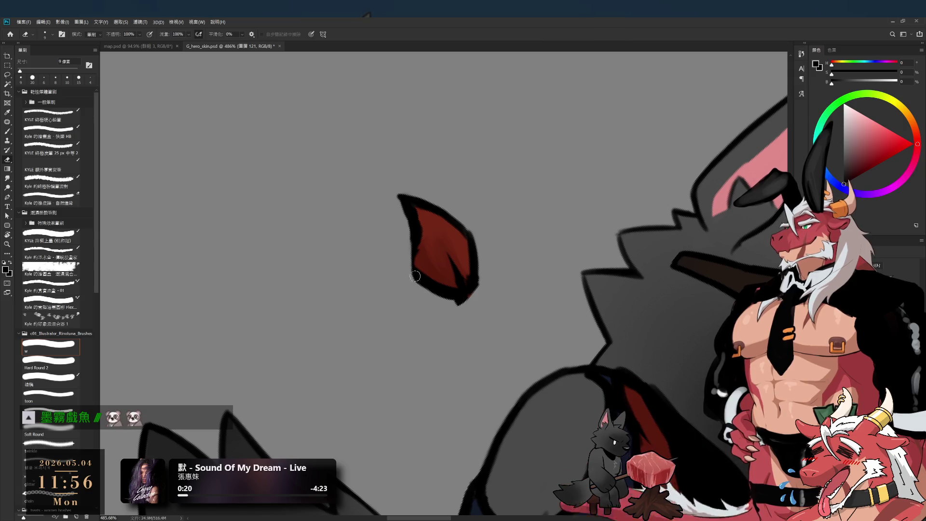
key("b")
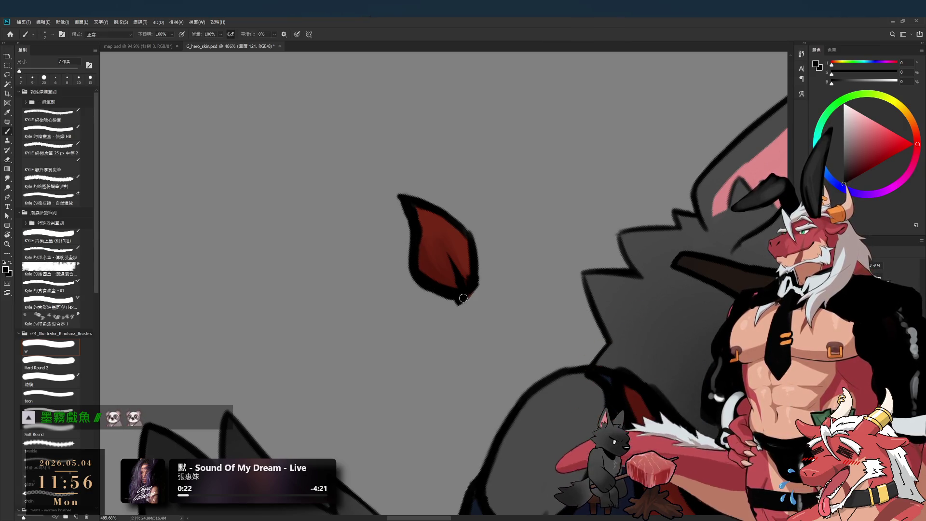
left_click_drag(463, 297, 479, 278)
key("e")
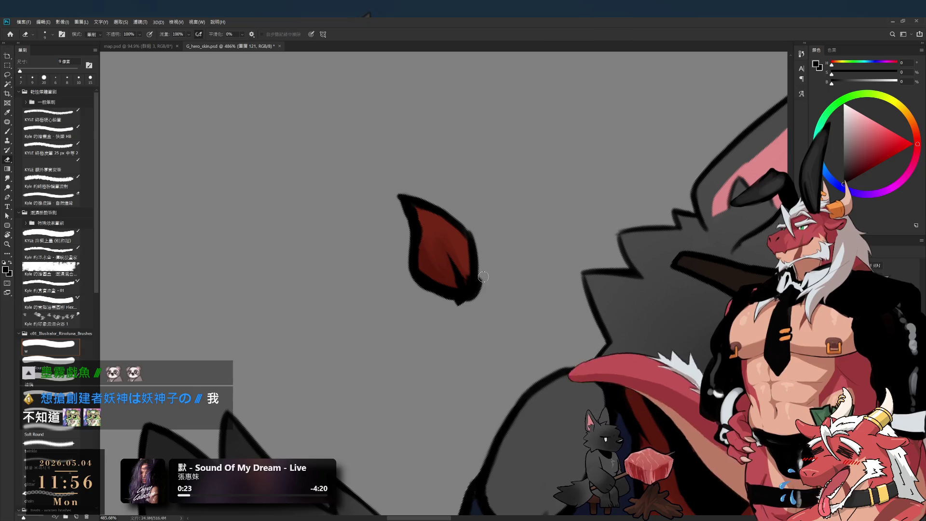
key("bracketleft")
left_click_drag(473, 303, 442, 304)
key("b")
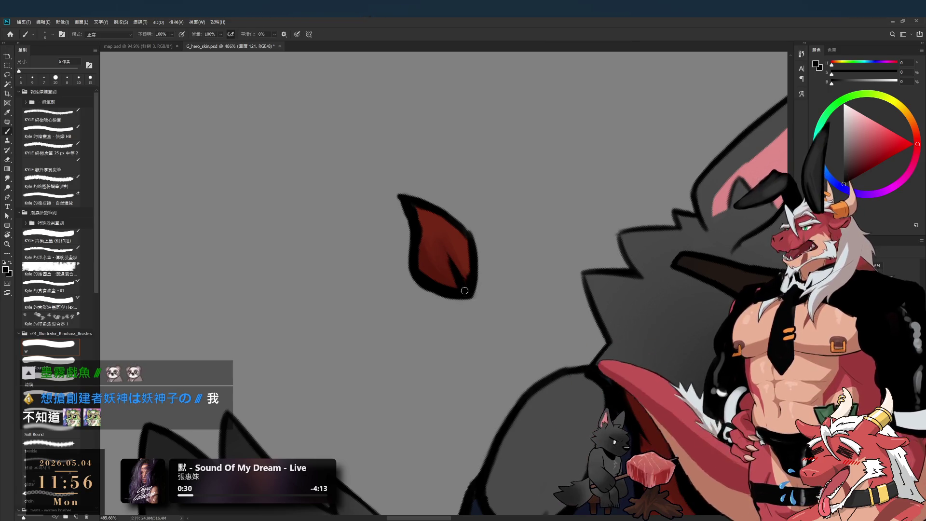
- Flip and rotate the canvas view, then thicken the flap's upper-left black outline
key("h")
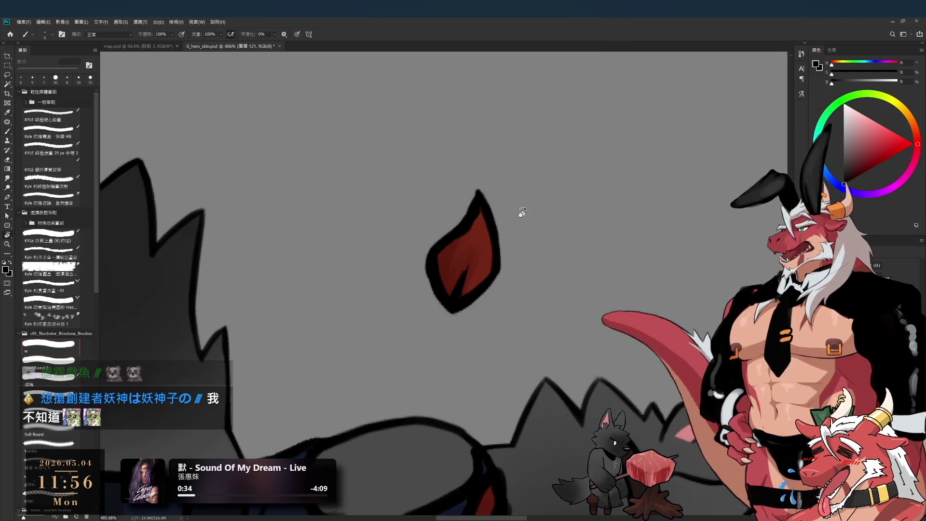
key("r")
left_click_drag(516, 212, 408, 188)
key("b")
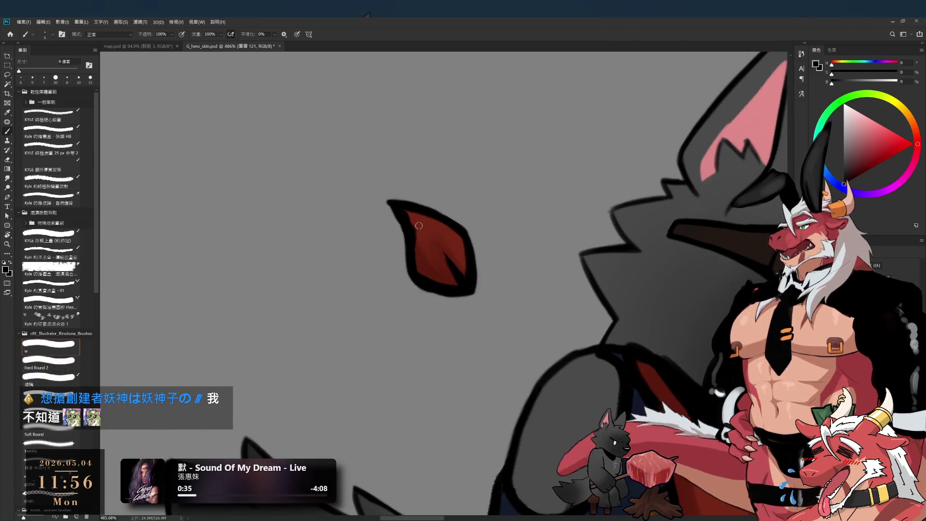
left_click(423, 223, "alt")
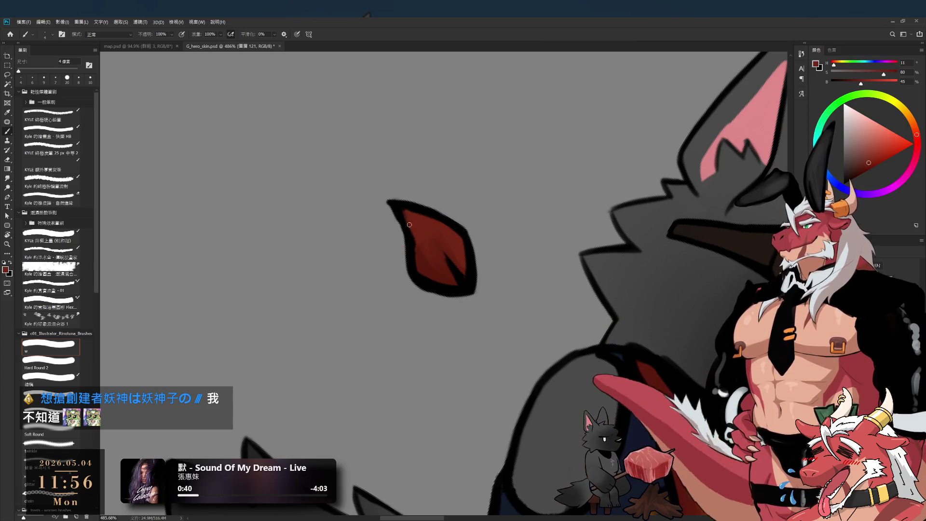
left_click(400, 209, "alt")
left_click_drag(405, 210, 414, 238)
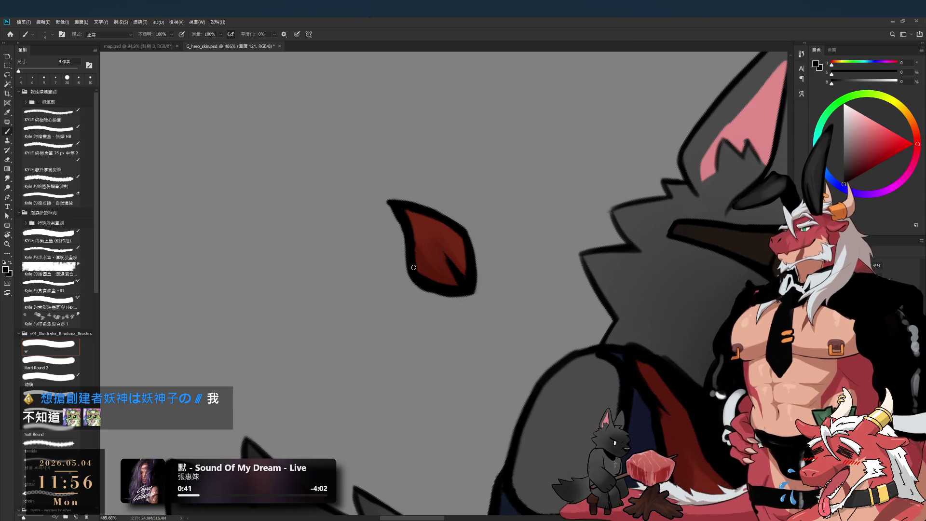
scroll(414, 269, "down", 5)
scroll(414, 268, "up", 3)
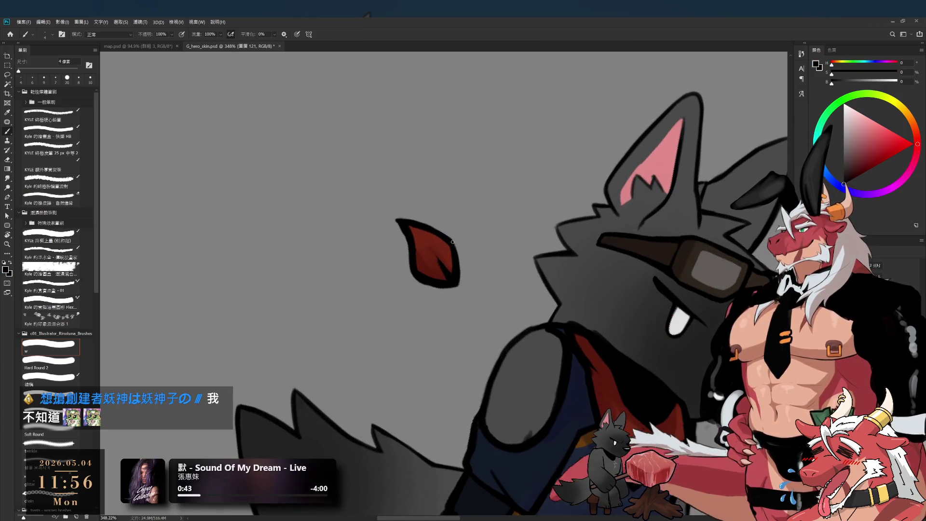
key("r")
left_click_drag(528, 298, 557, 169)
scroll(553, 193, "down", 4)
scroll(545, 225, "up", 4)
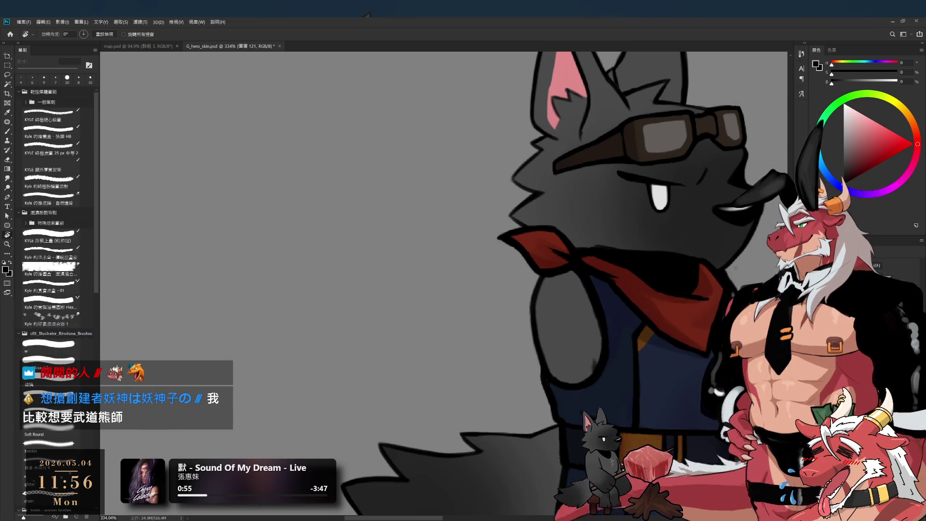
scroll(595, 297, "down", 3)
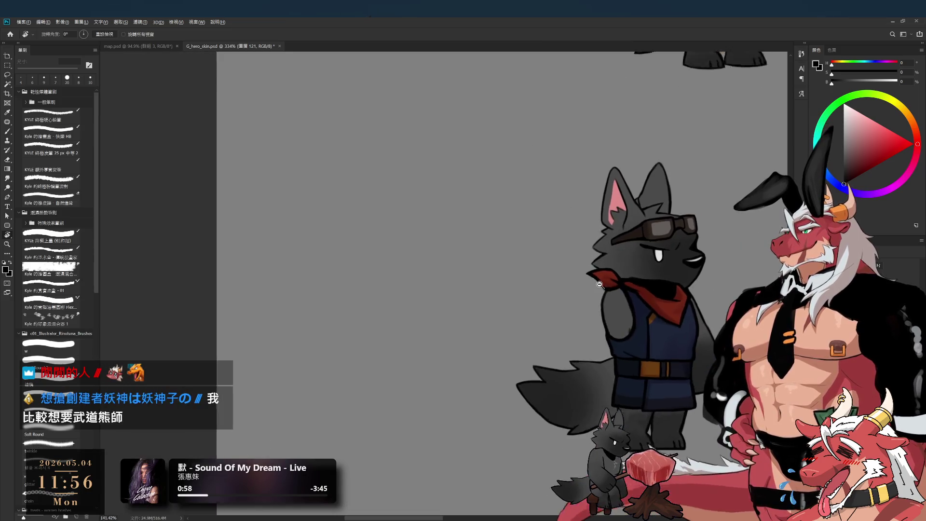
left_click_drag(594, 296, 534, 276)
left_click_drag(591, 232, 558, 188)
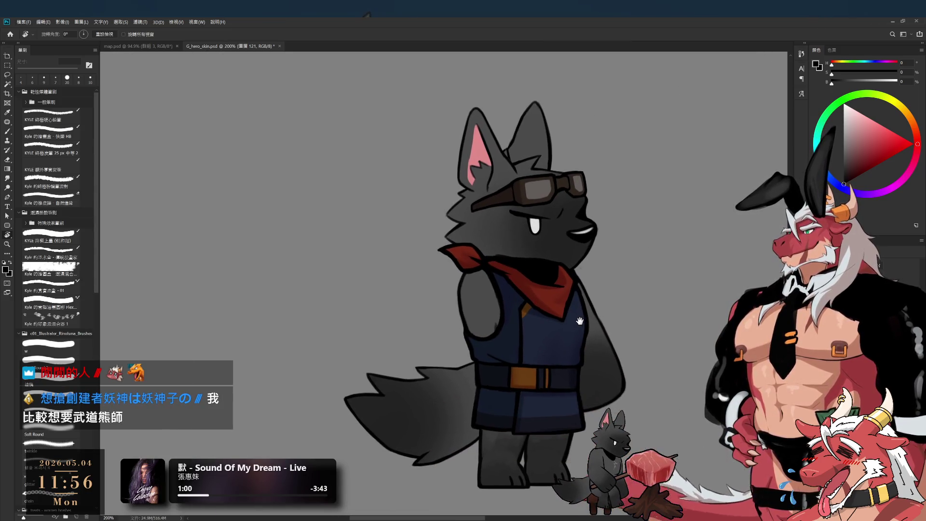
scroll(572, 236, "up", 3)
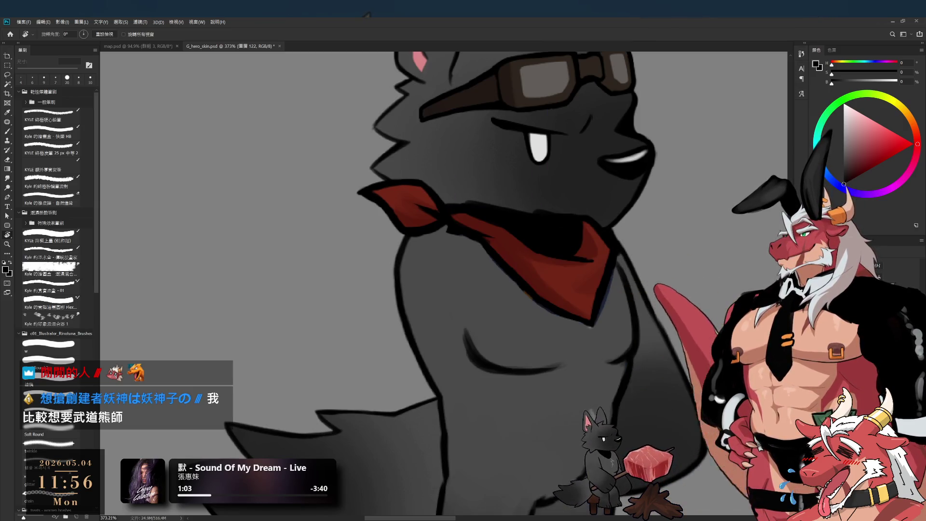
left_click_drag(630, 250, 606, 266)
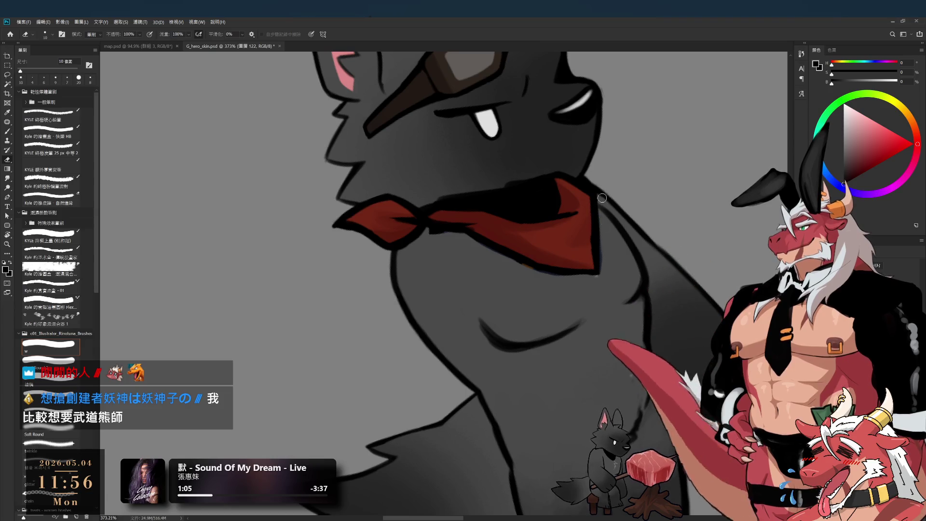
key("b")
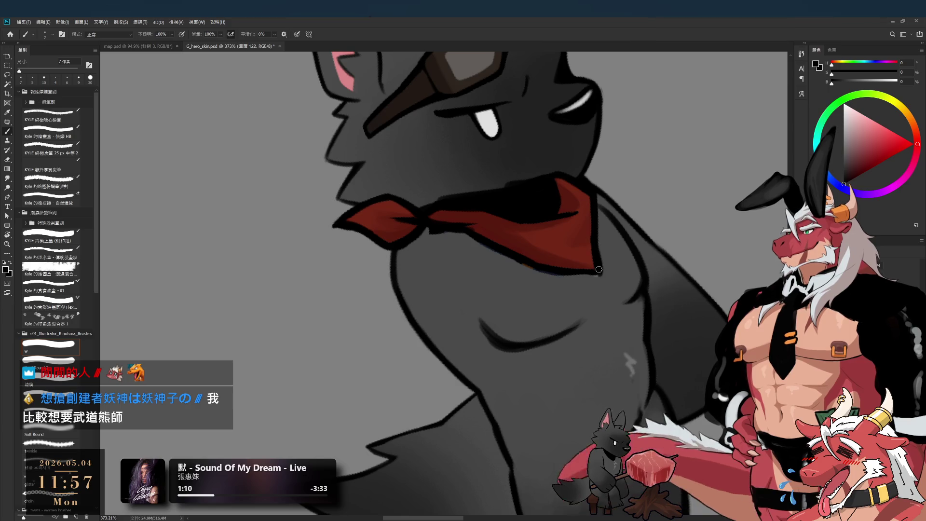
left_click_drag(626, 226, 479, 366)
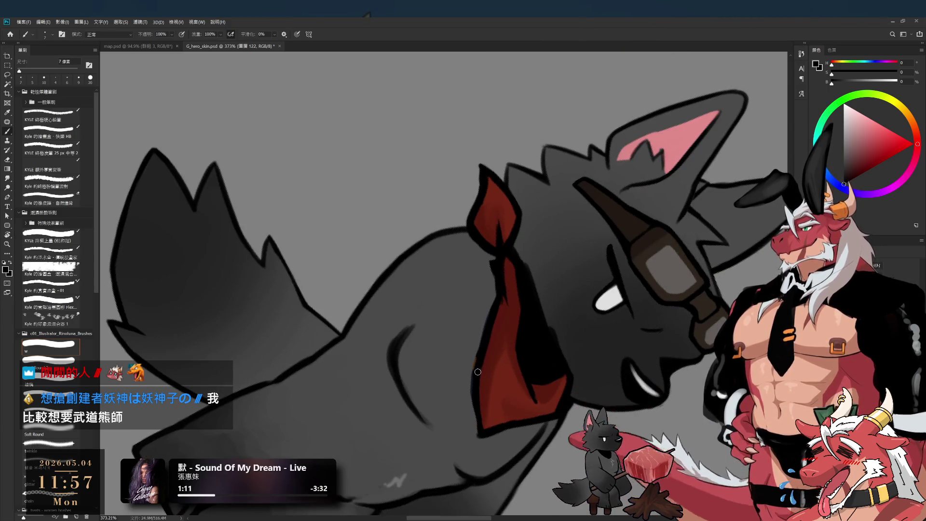
key("e")
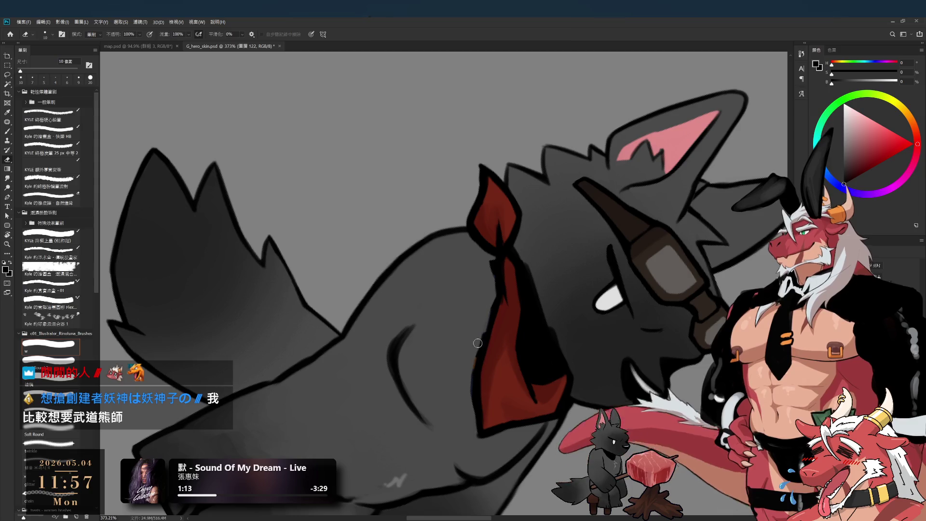
mouse_move(472, 439)
left_mouse_down()
mouse_move(508, 328)
mouse_move(538, 390)
left_mouse_up()
key("b")
key("e")
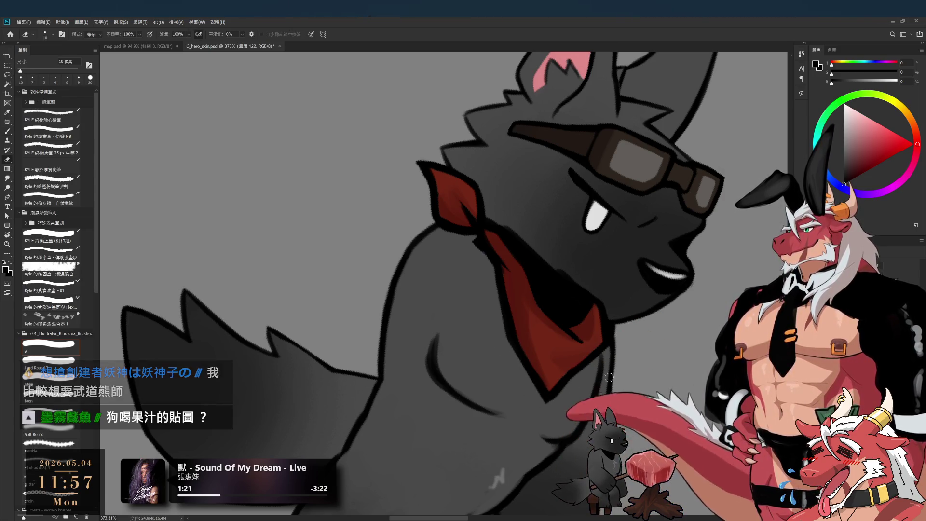
left_click_drag(559, 402, 601, 326)
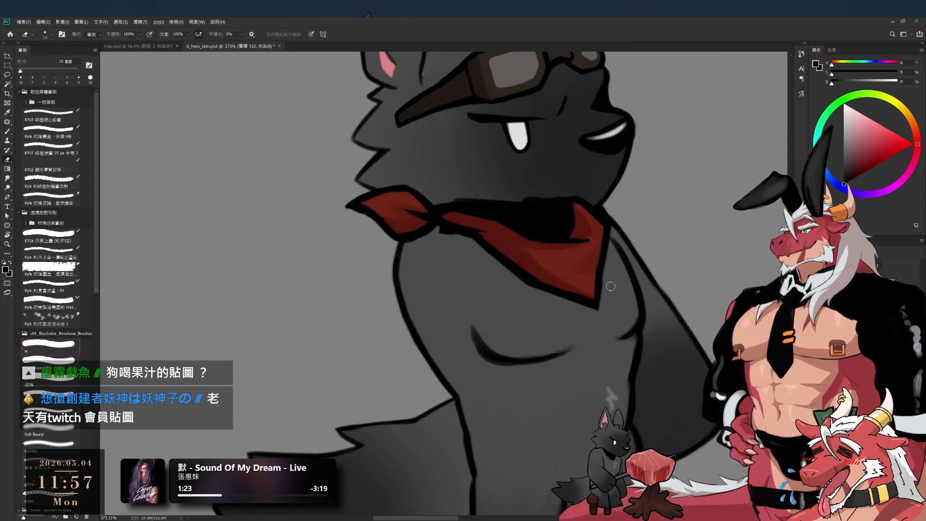
key("r")
mouse_move(661, 211)
left_mouse_down()
mouse_move(693, 229)
mouse_move(702, 279)
left_mouse_up()
key("b")
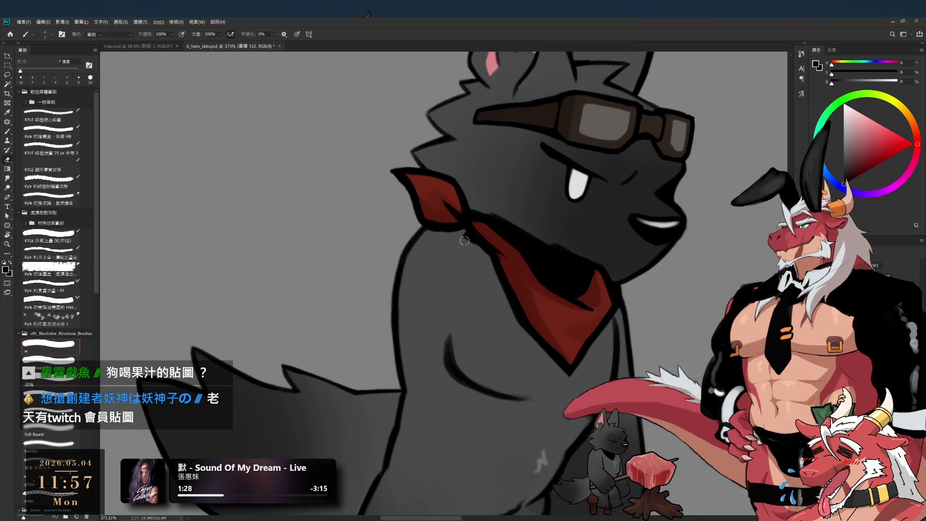
key("b")
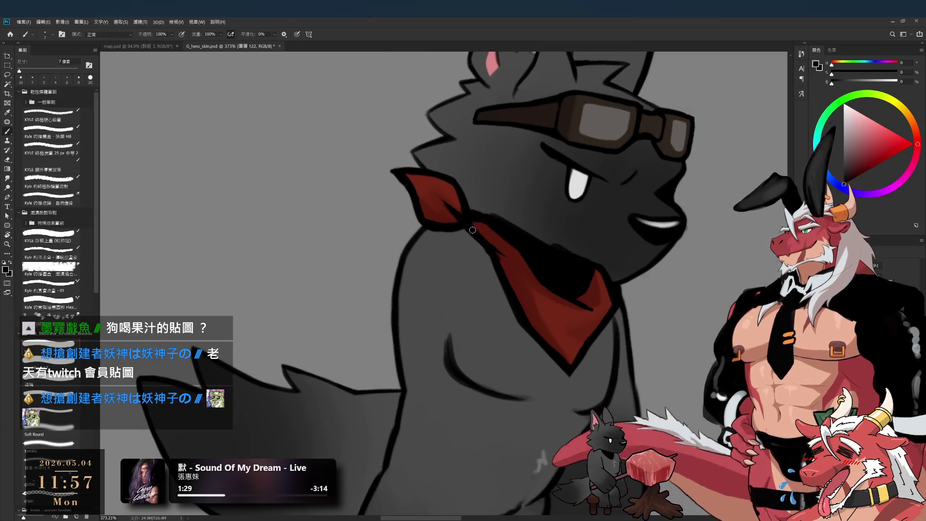
key("bracketleft")
key("bracketleft")
left_click(508, 273, "alt")
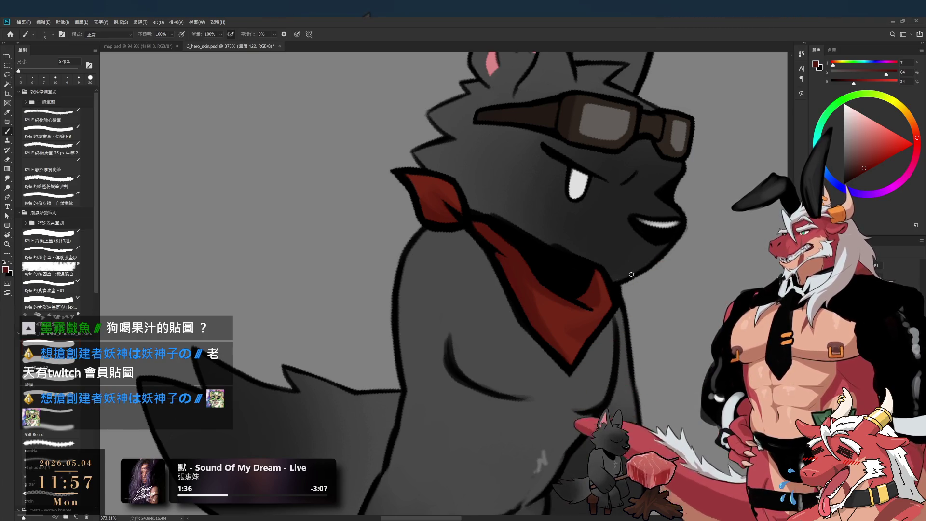
key("r")
left_click_drag(639, 316, 676, 225)
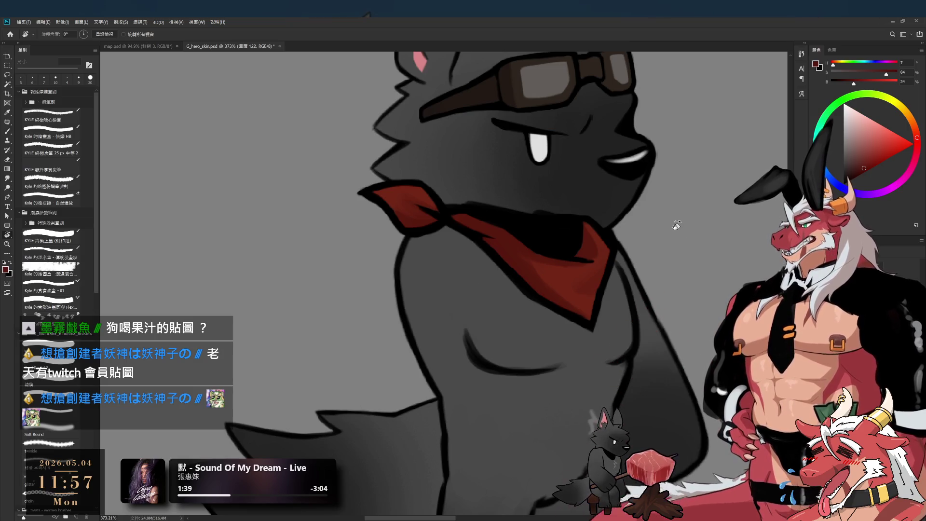
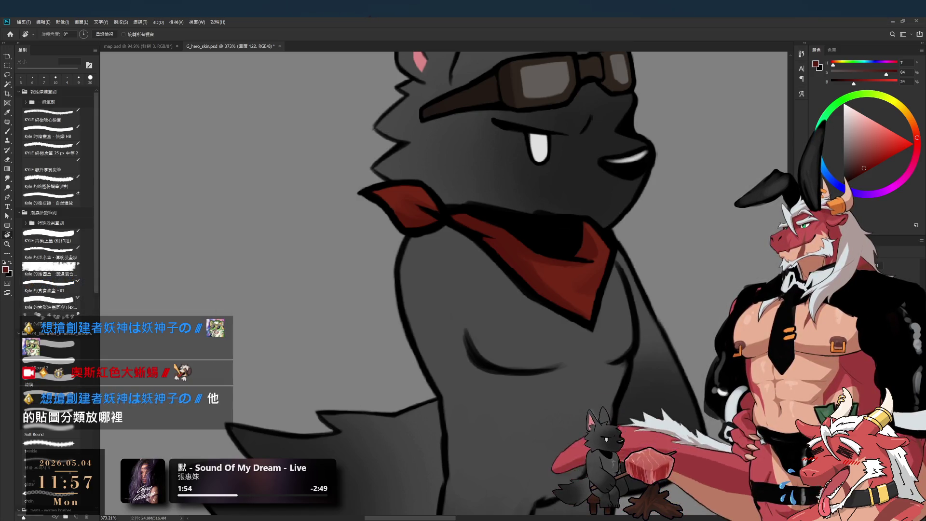
- Sample the bandana's red with a slightly larger brush and tilt the view toward the scarf
scroll(521, 305, "down", 3)
scroll(521, 305, "down", 2)
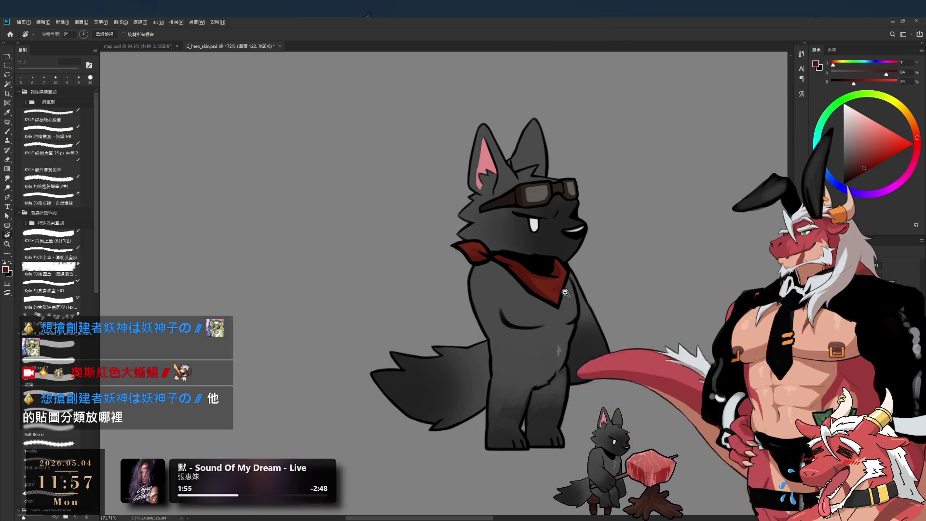
scroll(548, 225, "up", 4)
scroll(548, 224, "down", 1)
key("b")
left_click(554, 342, "alt")
key("bracketright")
key("bracketright")
key("bracketright")
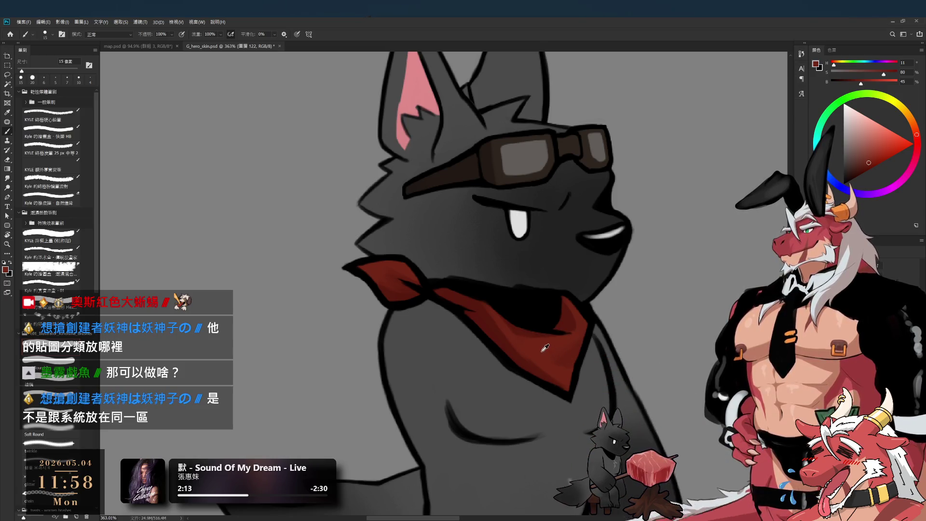
key("r")
left_click_drag(627, 289, 588, 420)
- Sample the scarf's red and a darker red, turn the view upright, and set the brush 10–15 px
key("b")
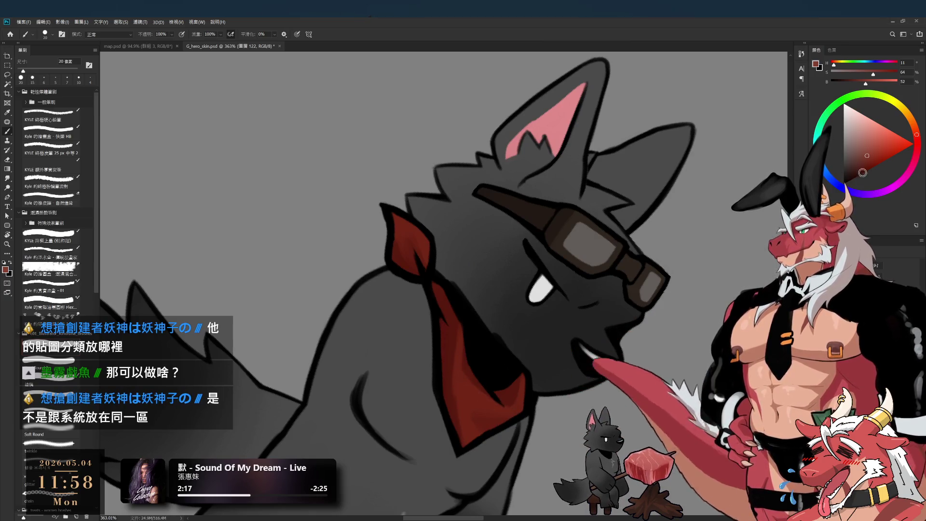
left_click(466, 385, "alt")
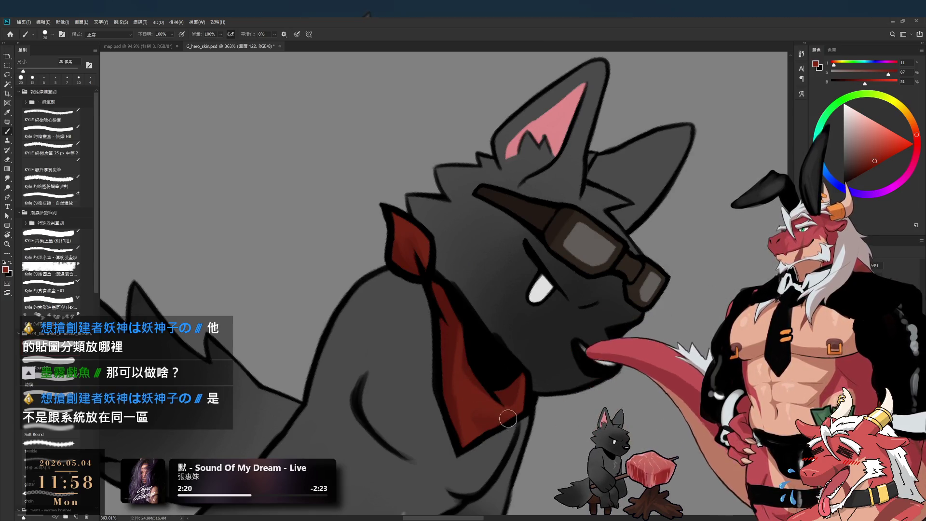
left_click(467, 386, "alt")
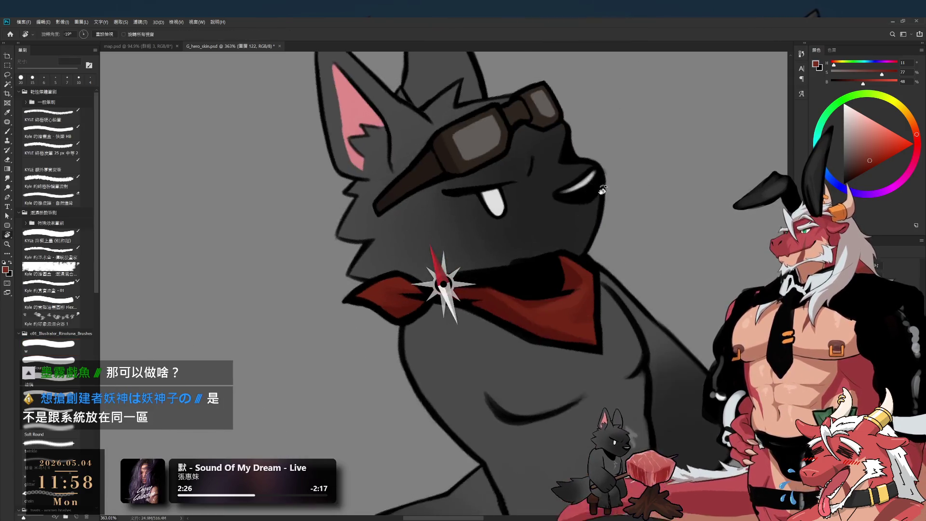
left_click_drag(515, 410, 569, 356)
key("bracketleft")
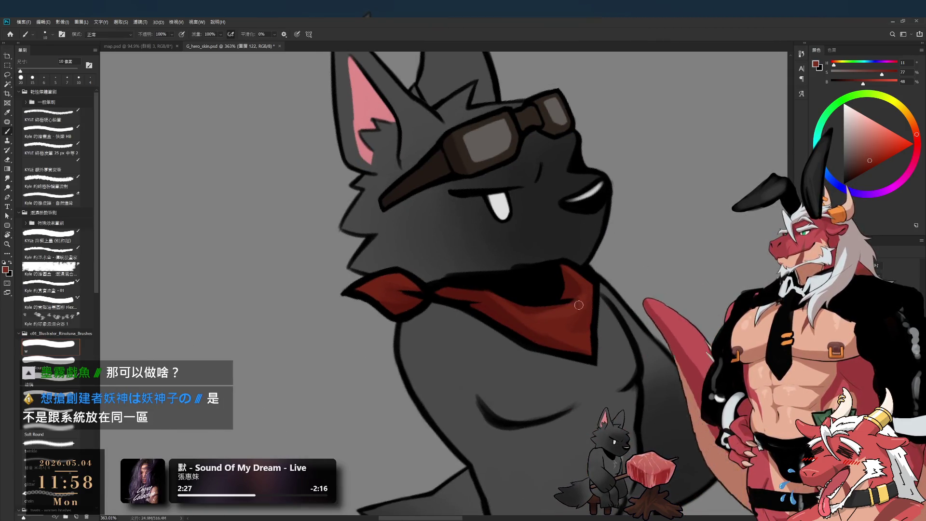
key("bracketright")
- Adjust the red's saturation and brightness, then sample darker shadow and lighter reds at 10 px
left_click(533, 319, "alt")
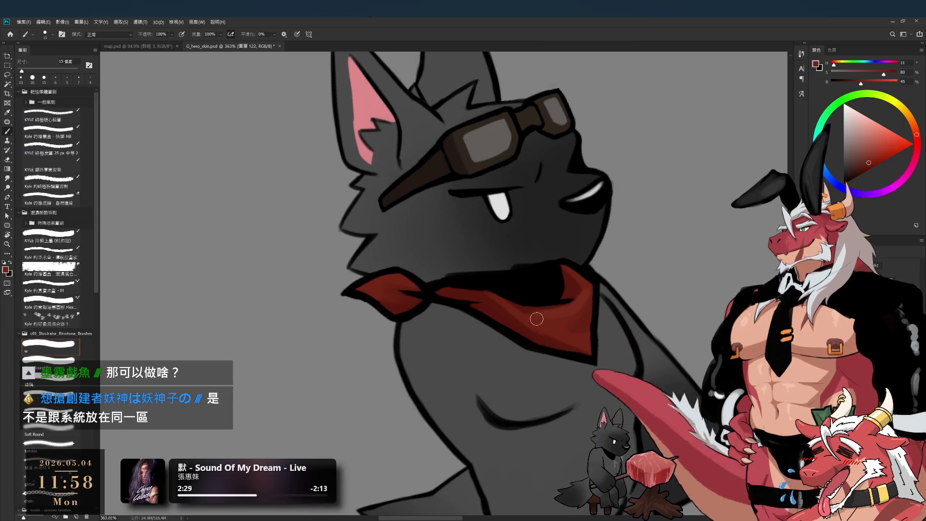
left_click(882, 73)
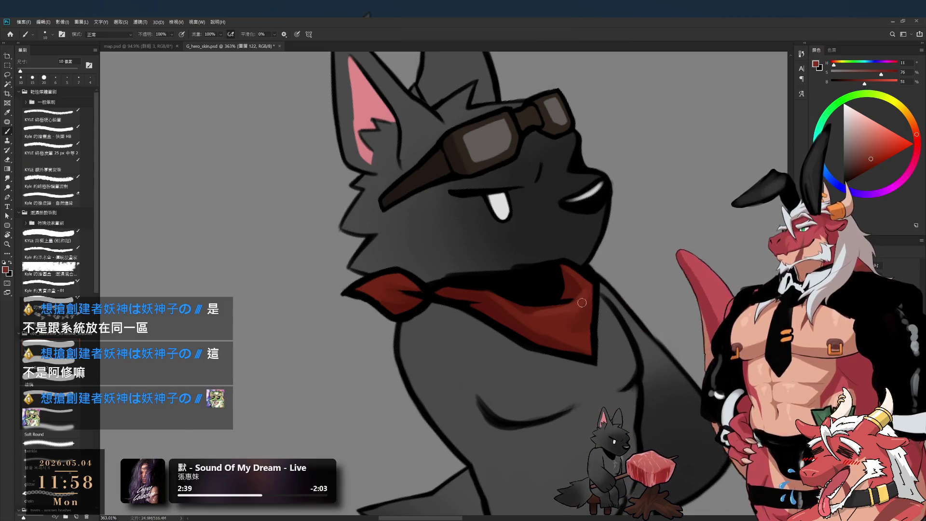
key("bracketright")
key("bracketleft")
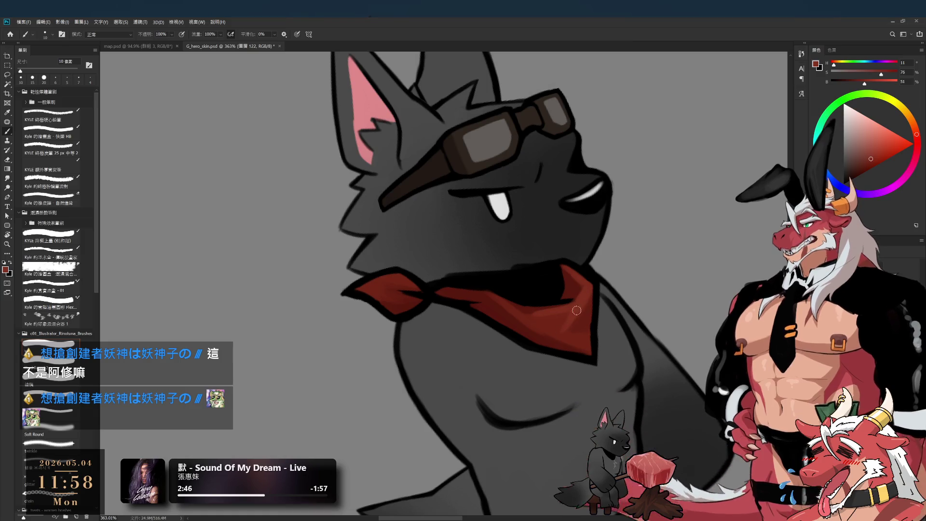
left_click(585, 321, "alt")
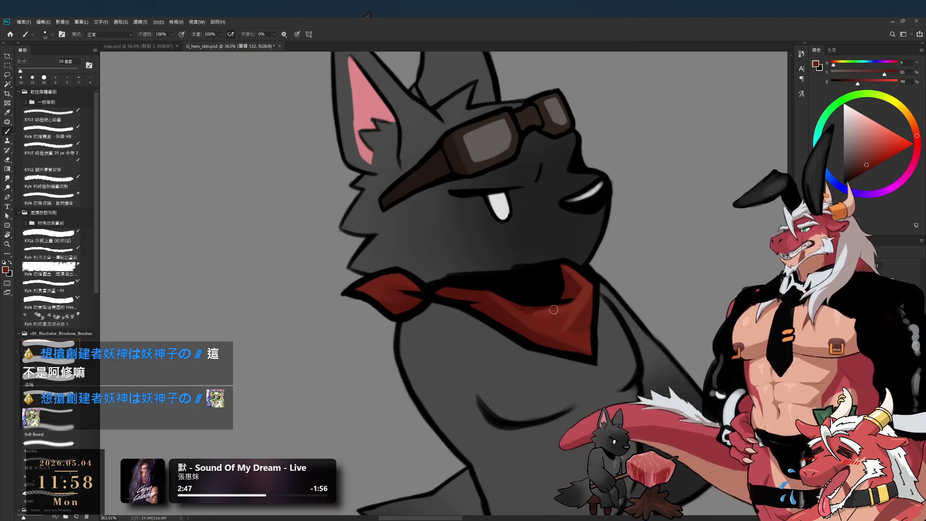
key("bracketright")
left_click(581, 301, "alt")
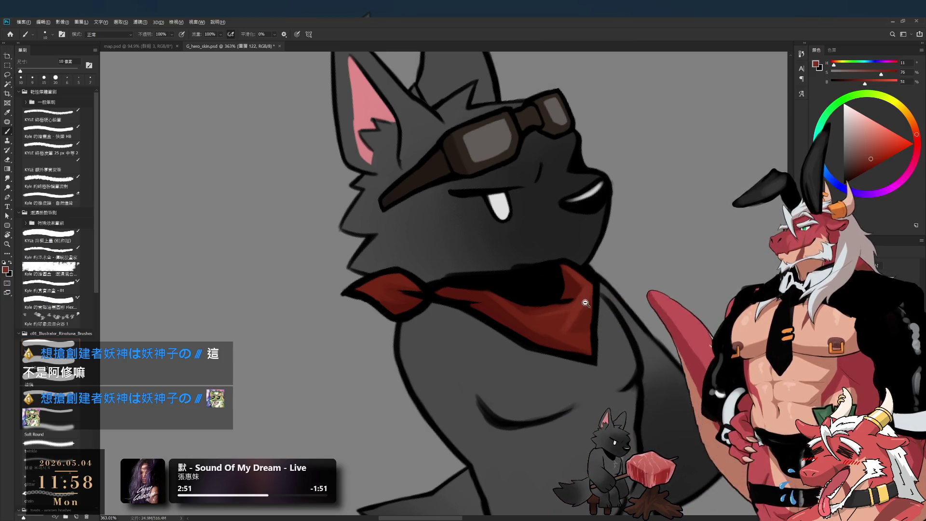
scroll(582, 300, "down", 5)
key("r")
scroll(587, 350, "up", 5)
- Resample the bandana red and a darker red, sizing the brush 25, 20, then 15 px
key("b")
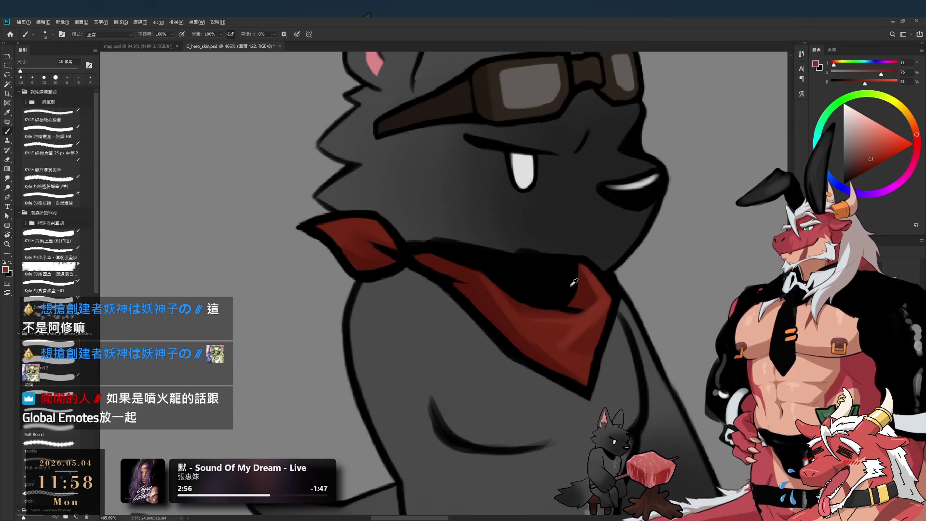
left_click(558, 362, "alt")
key("bracketright")
key("bracketright")
key("bracketright")
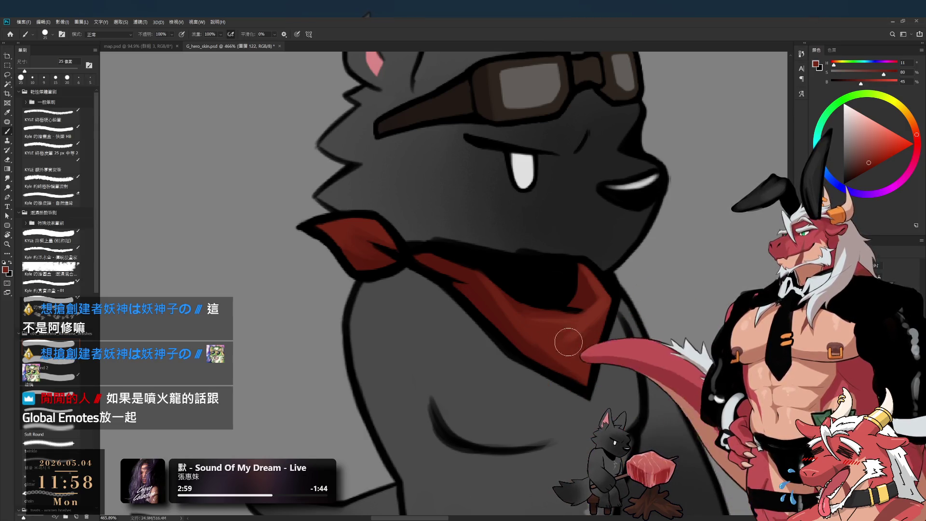
key("bracketleft")
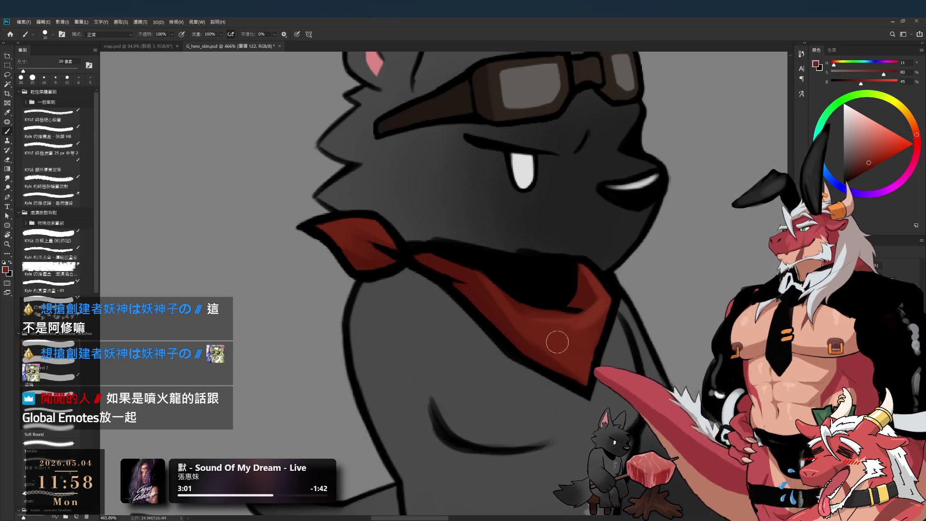
left_click(602, 322, "alt")
key("bracketleft")
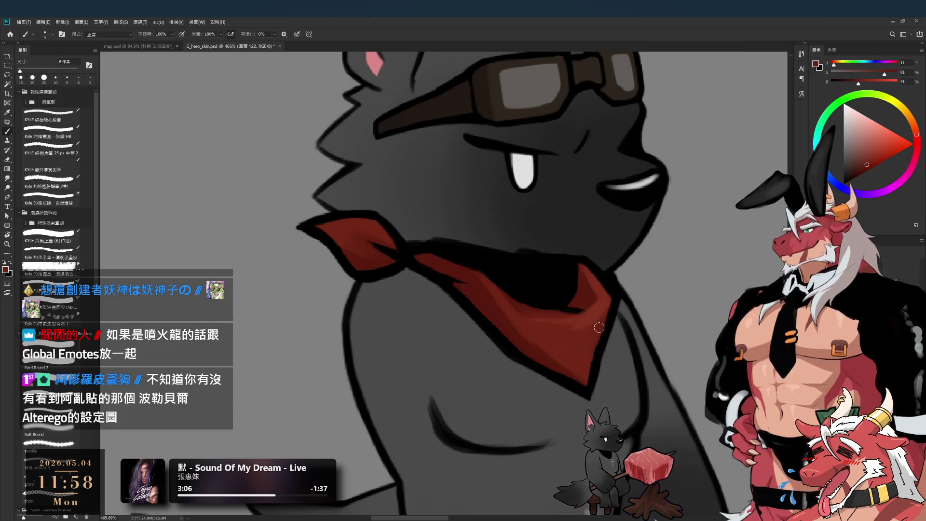
- Alternate lighter and darker bandana reds across the folds with a 10–20 px brush
left_click(595, 314, "alt")
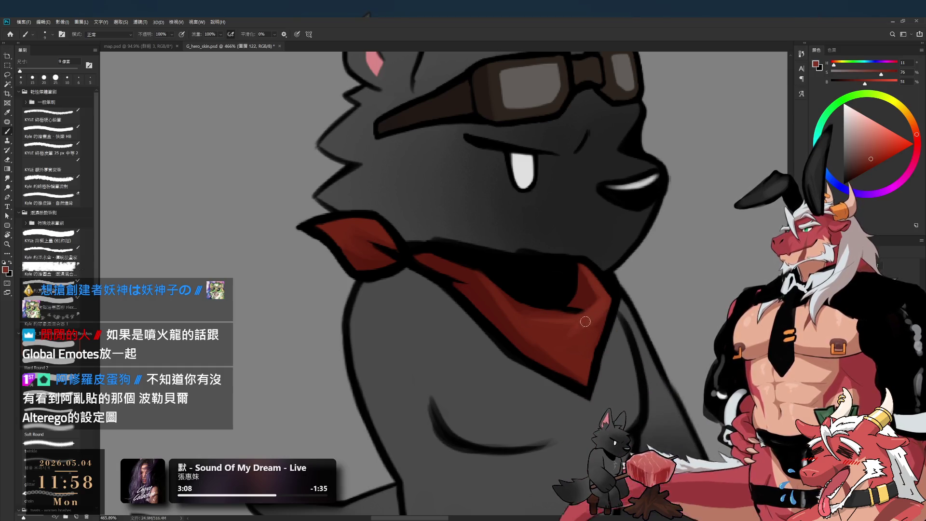
left_click(604, 314, "alt")
key("bracketright")
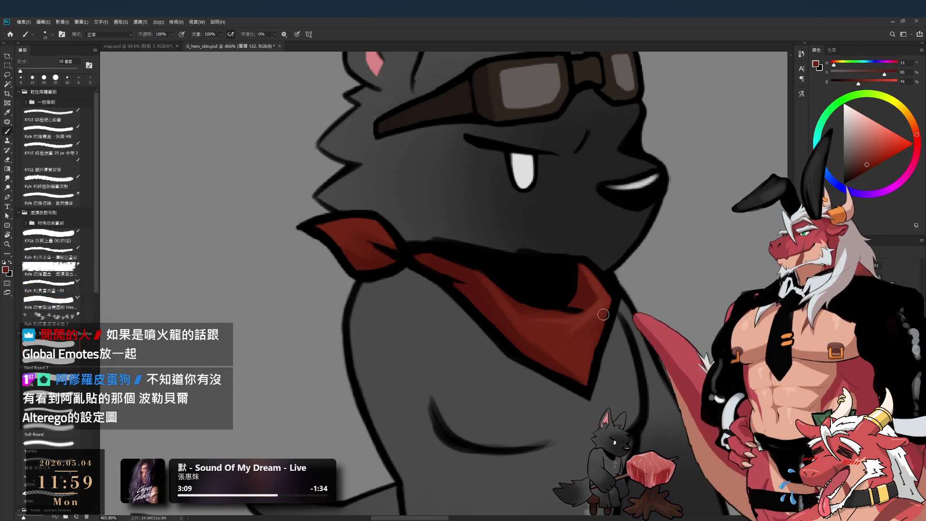
left_click(585, 314, "alt")
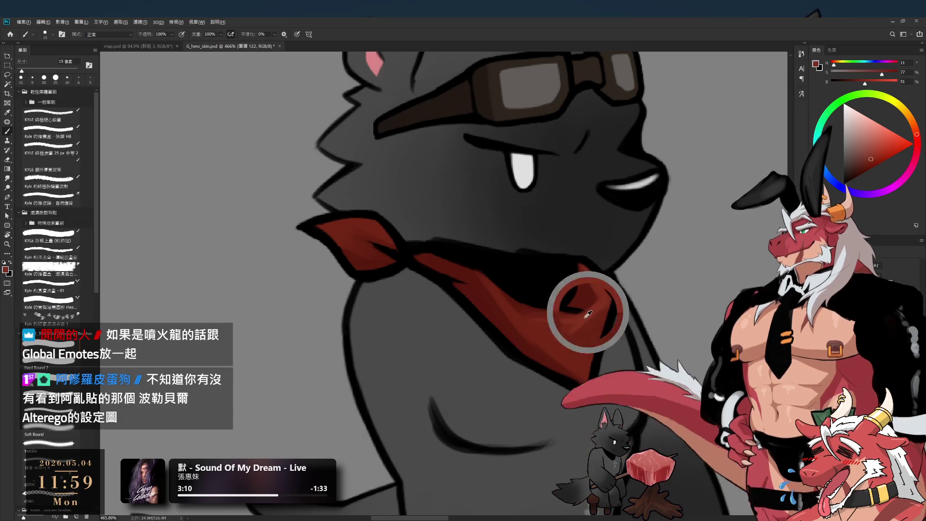
left_click(577, 347, "alt")
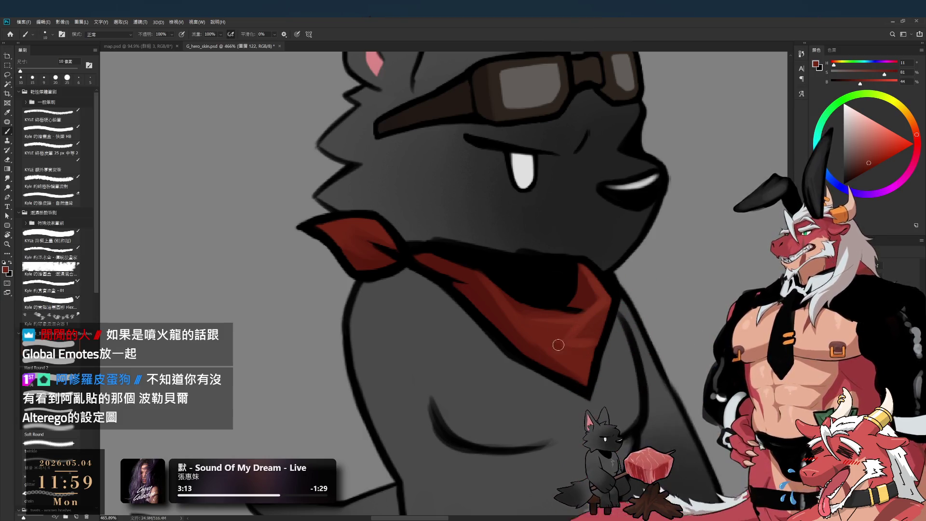
left_click(585, 341, "alt")
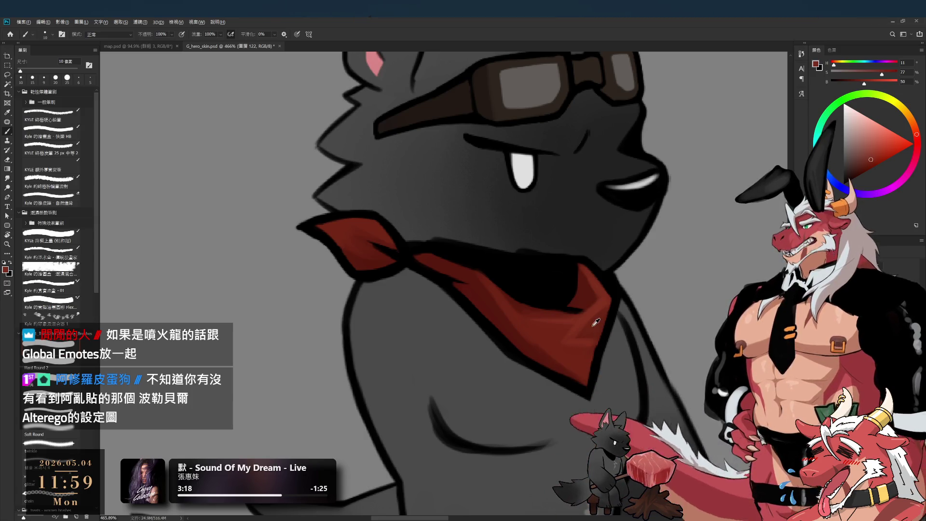
left_click(600, 330, "alt")
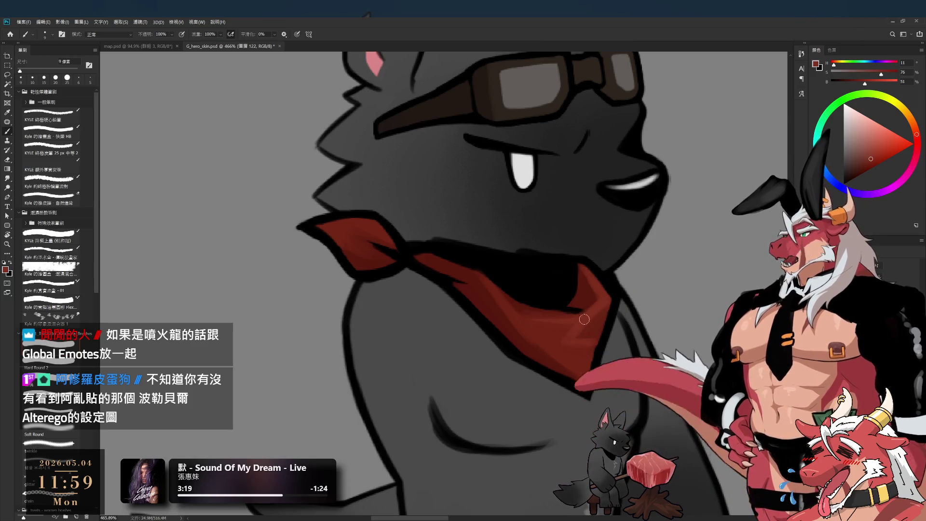
left_click(570, 339, "alt")
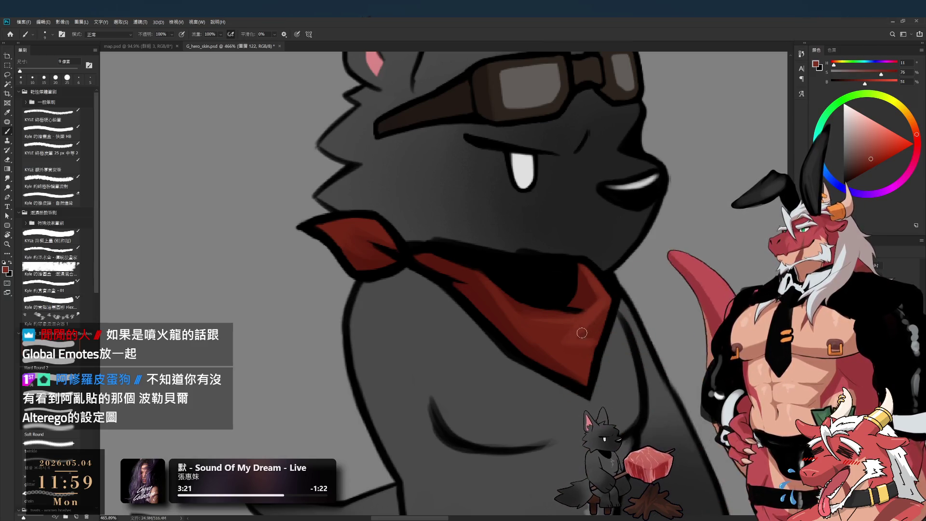
left_click(598, 328, "alt")
key("bracketright")
key("bracketright")
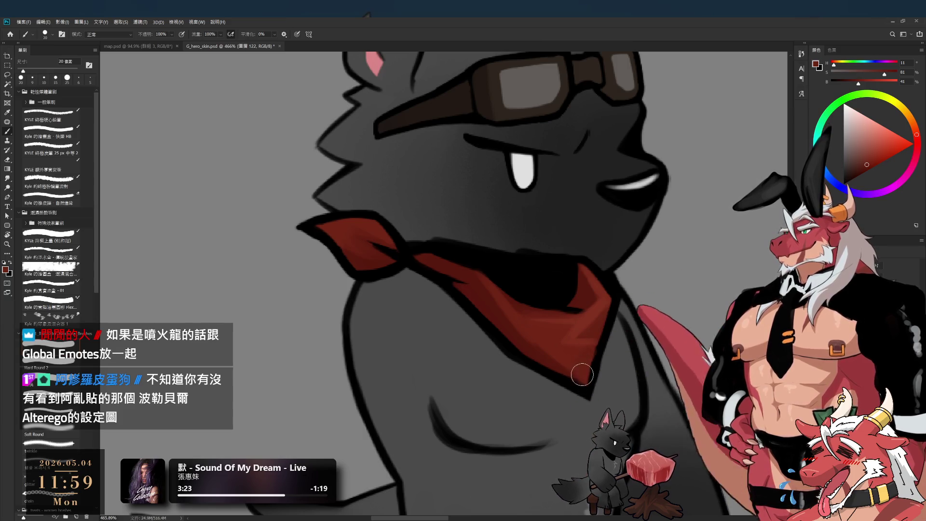
left_click(547, 335, "alt")
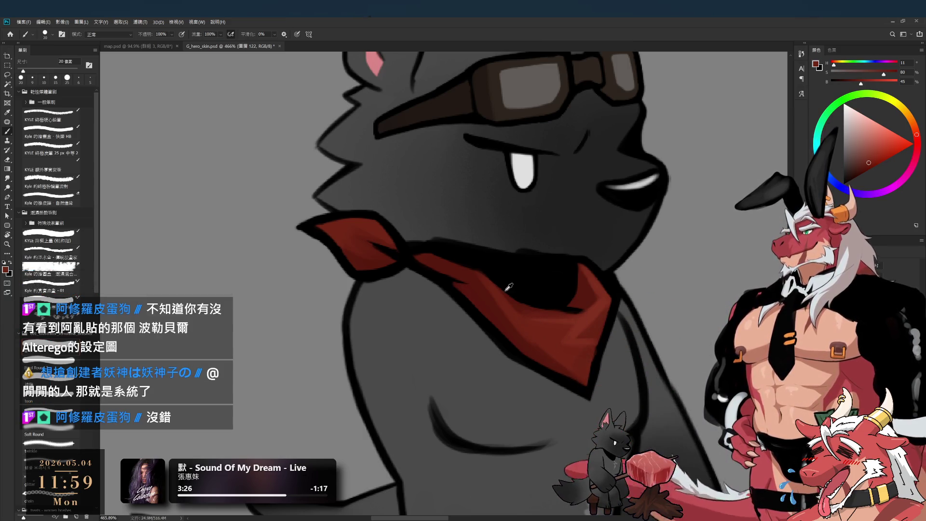
- Paint a deep red shadow stroke on the bandana, then sample black and the dark red
left_click(512, 252, "alt")
key("bracketleft")
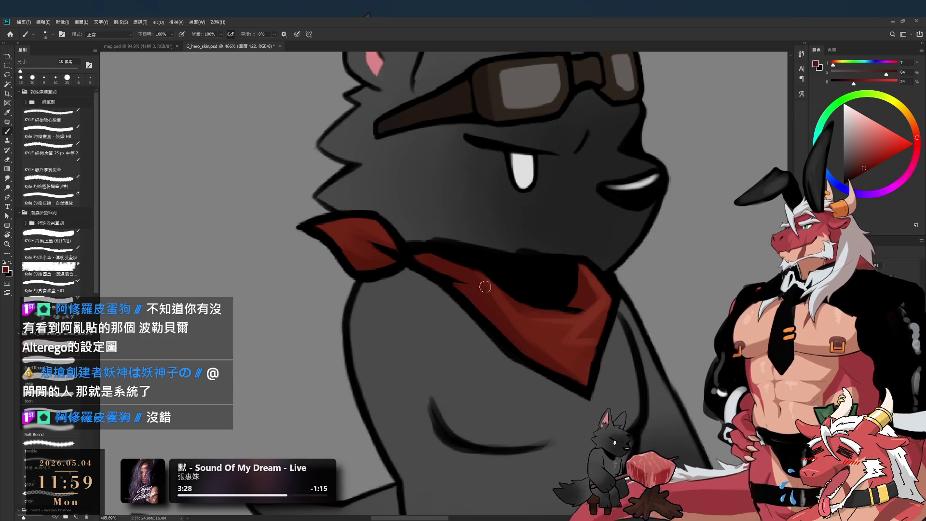
left_click_drag(481, 286, 497, 301)
key("bracketright")
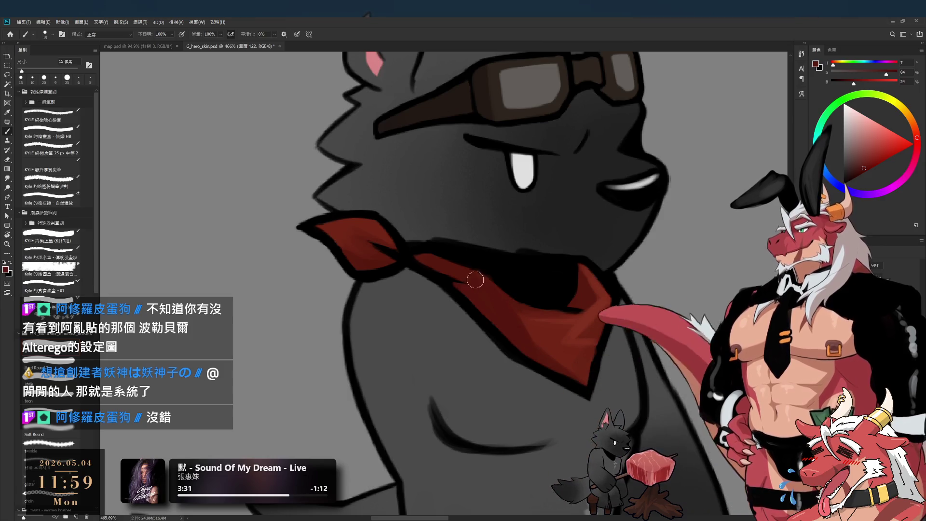
left_click(506, 274, "alt")
key("bracketleft")
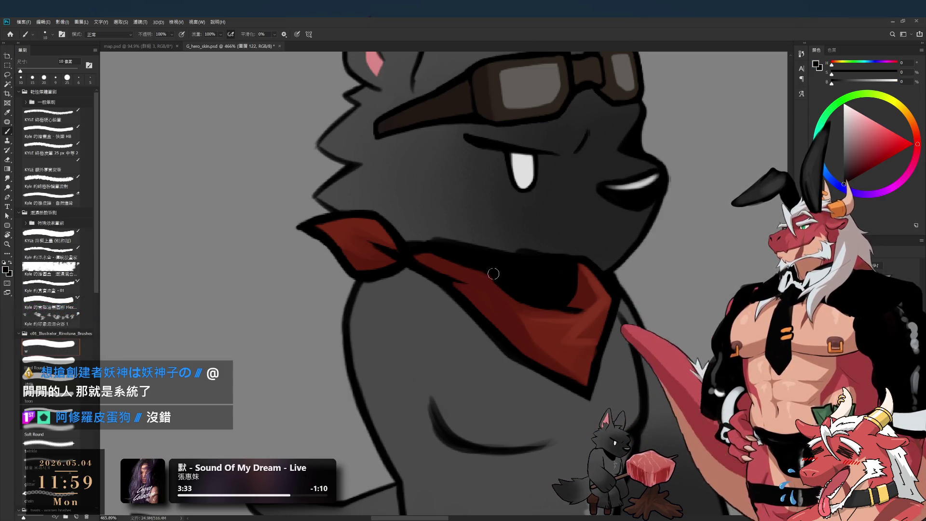
left_click(504, 306, "alt")
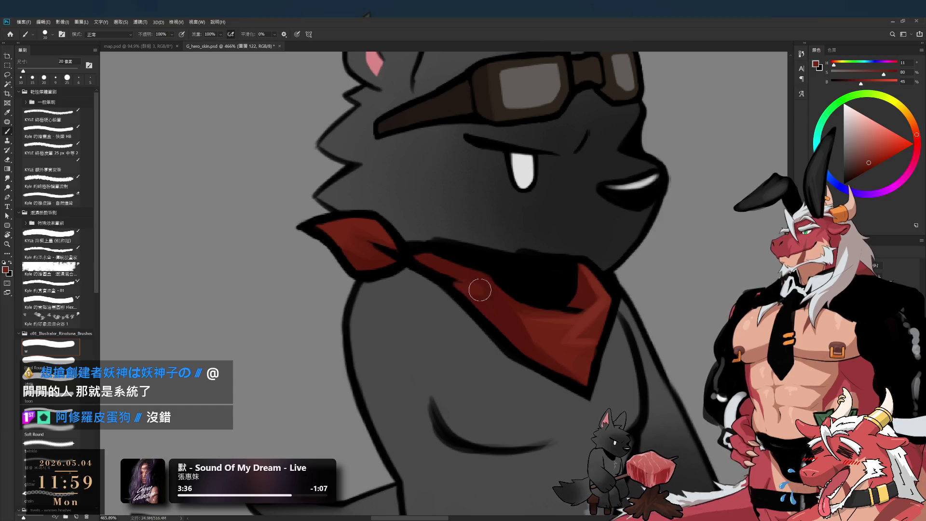
- Zoom out, angle the view, and pick the bandana red with a 9–10 px brush for the knot
mouse_move(521, 340)
left_mouse_down()
mouse_move(458, 272)
mouse_move(609, 389)
left_mouse_up()
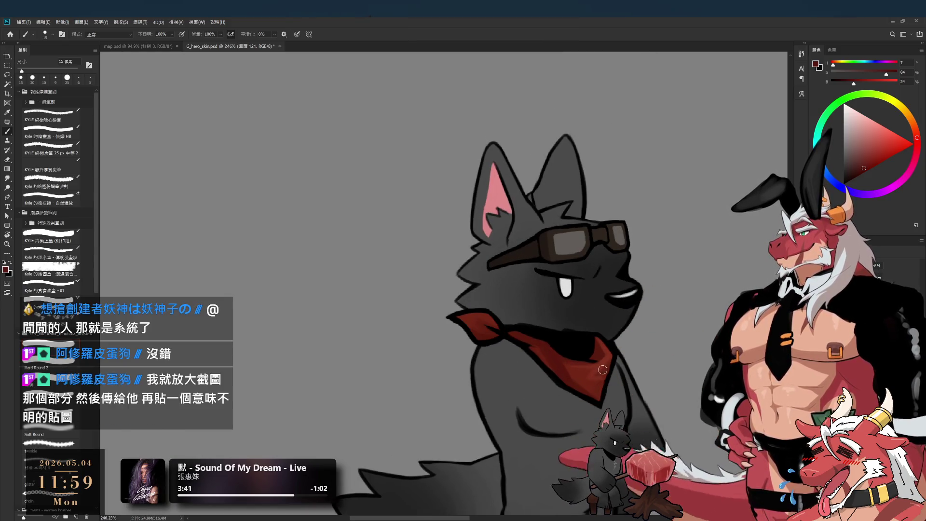
mouse_move(598, 366)
left_mouse_down()
mouse_move(584, 386)
mouse_move(578, 441)
left_mouse_up()
left_click(556, 410, "alt")
key("bracketleft")
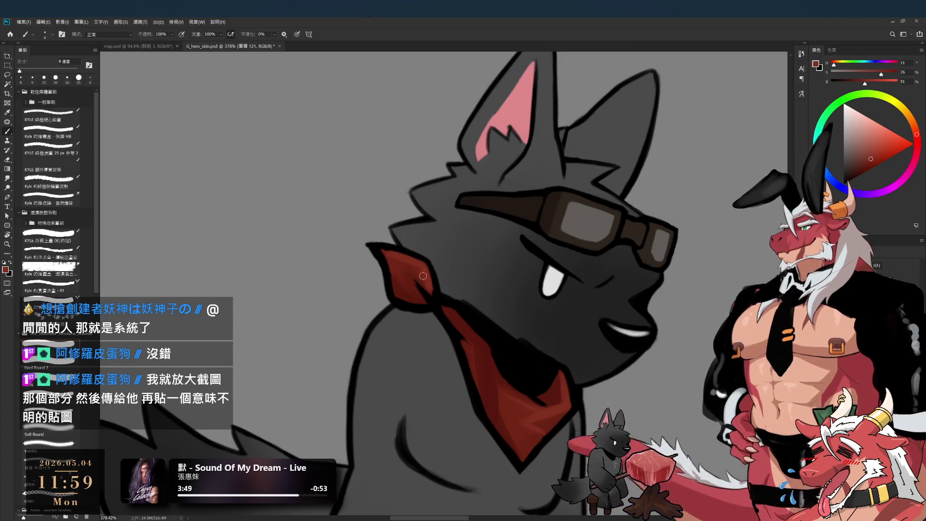
key("bracketright")
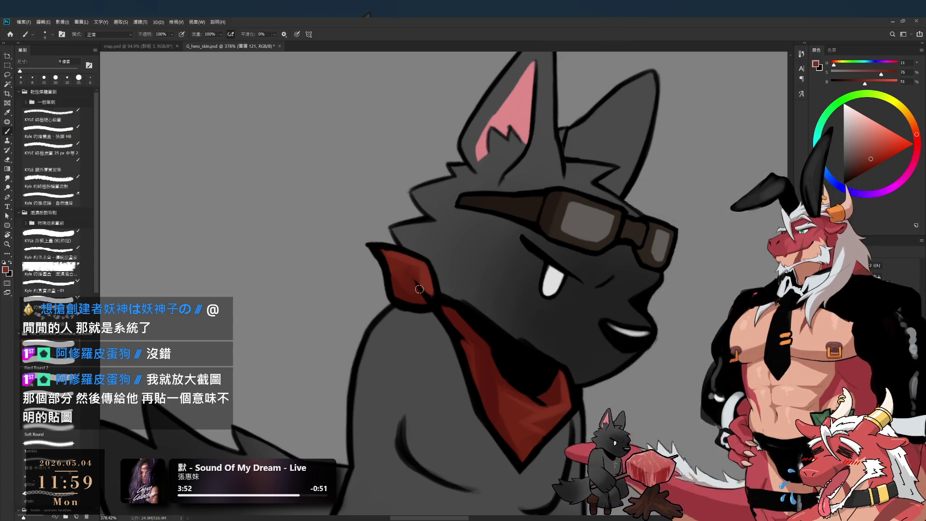
- Sample black with an 8 px brush for the flap edge, then turn the view upright and zoom out
key("bracketleft")
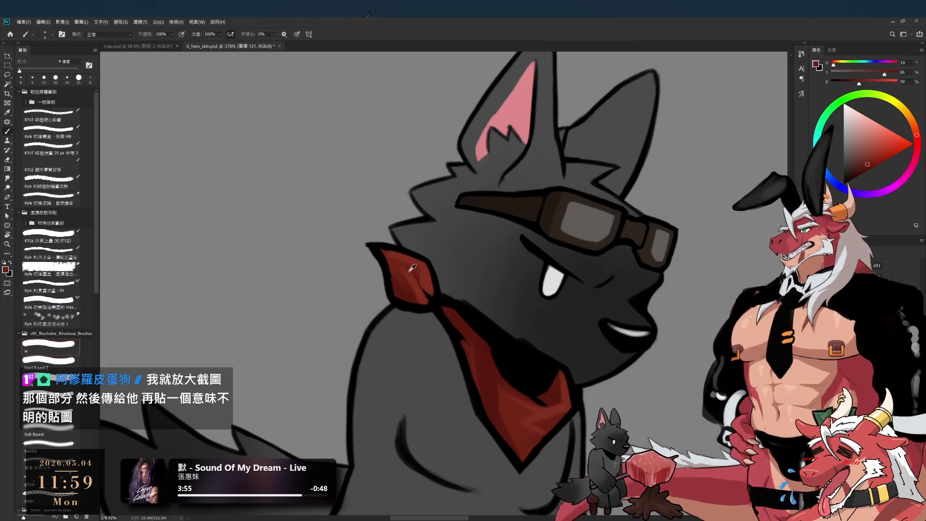
left_click(435, 303, "alt")
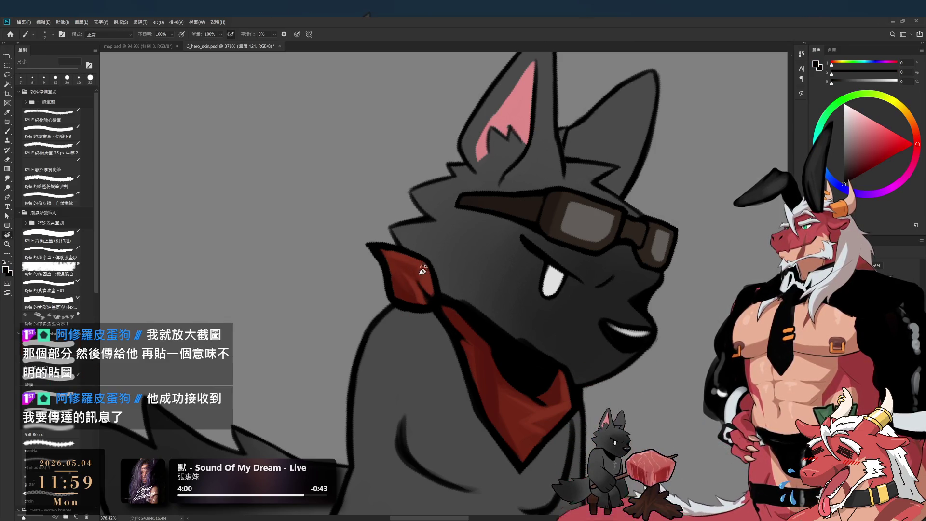
key("r")
mouse_move(430, 306)
left_mouse_down()
mouse_move(582, 179)
mouse_move(544, 399)
mouse_move(583, 273)
left_mouse_up()
key("h")
- Bring the wolf's feet into view and erase the rear boot band with a 20 px eraser
key("e")
key("r")
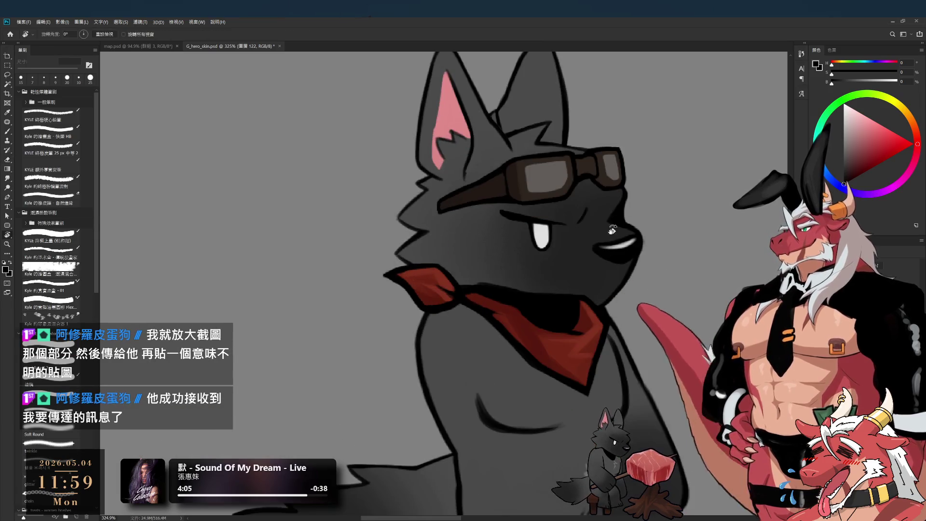
scroll(583, 273, "down", 5)
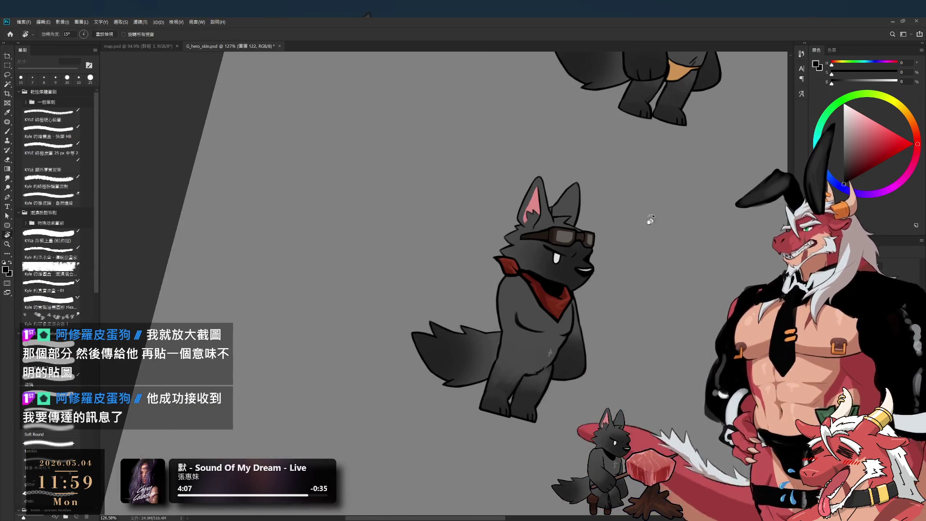
scroll(551, 305, "up", 4)
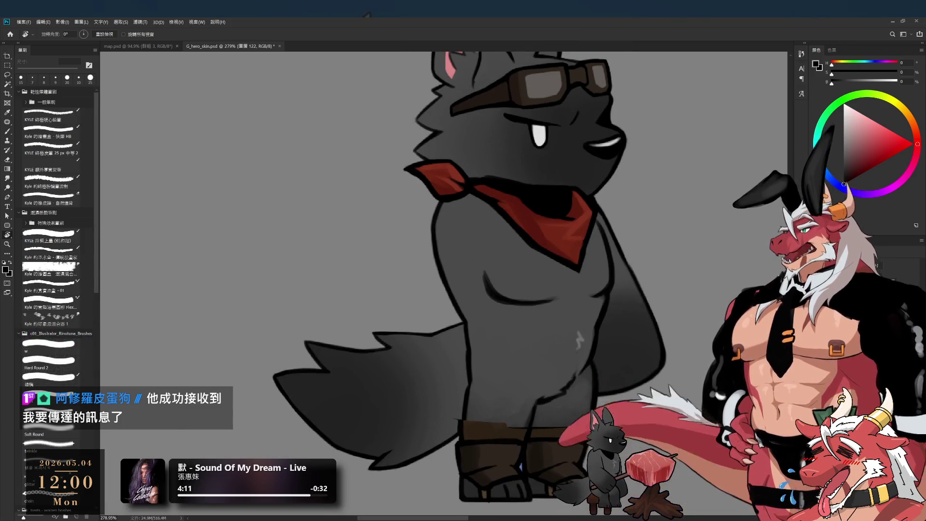
left_click_drag(513, 436, 507, 404)
scroll(507, 405, "up", 1)
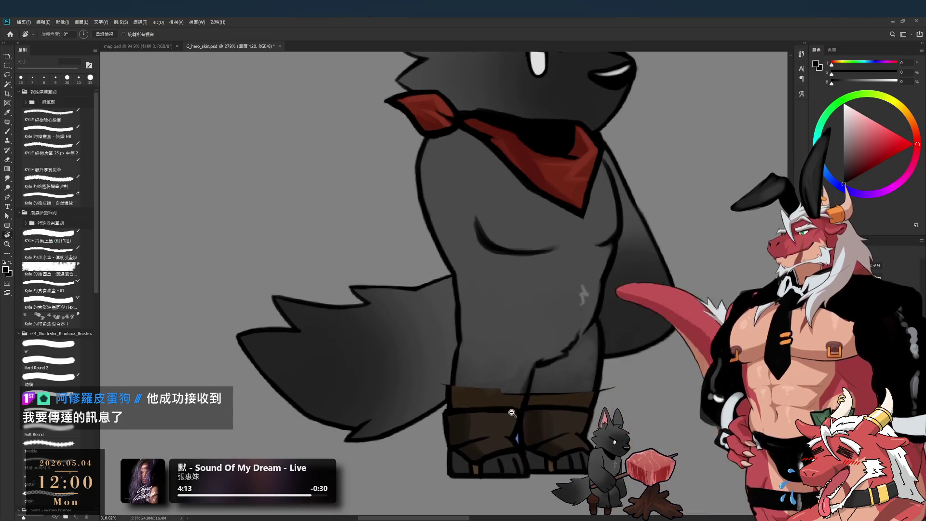
key("e")
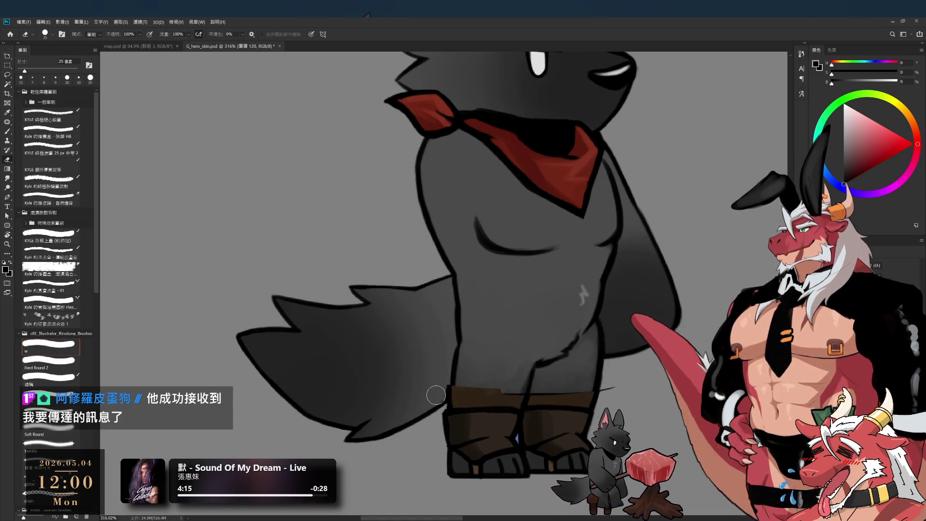
key("bracketleft")
- Lasso the rear leg's boot area, try pasting a boot band copy, then undo it
key("l")
mouse_move(529, 408)
left_mouse_down()
mouse_move(519, 437)
mouse_move(552, 429)
left_mouse_up()
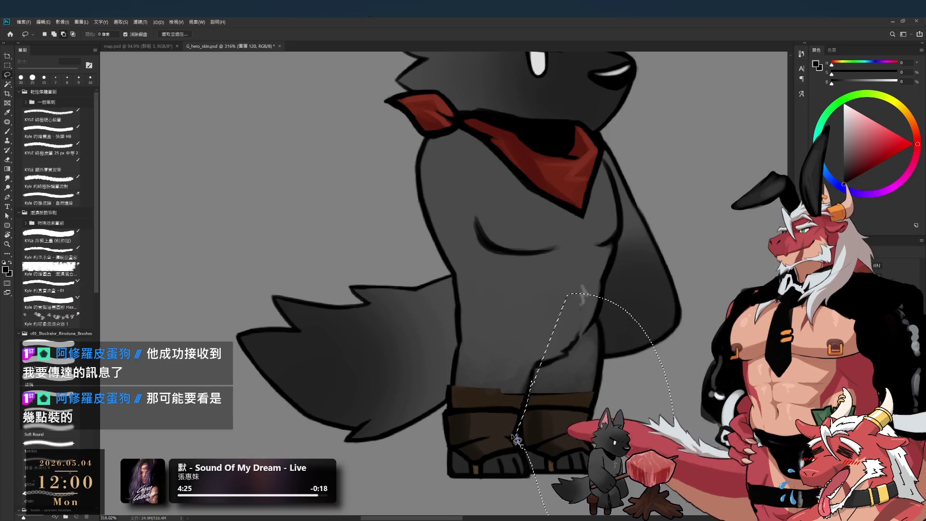
key("ctrl+d")
key("ctrl+v")
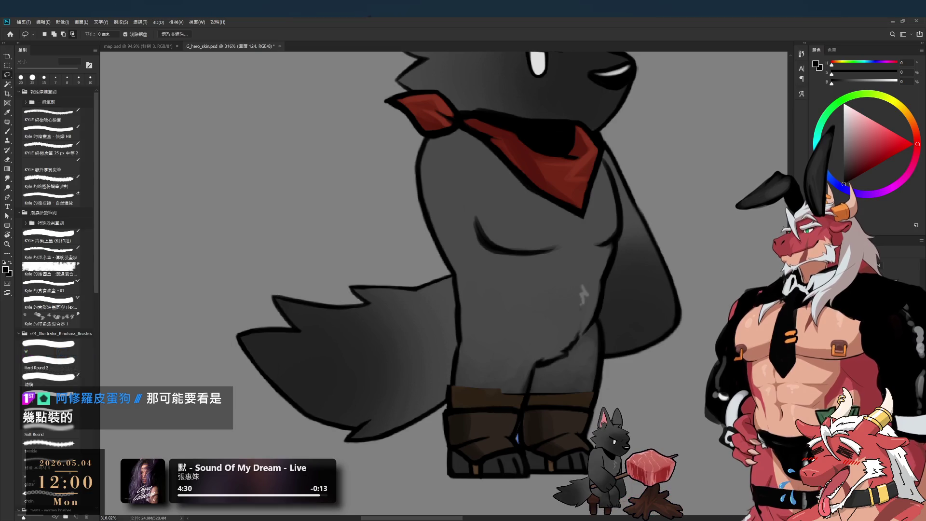
key("ctrl+z")
- Paint the boot's dark brown higher up the front leg with a 10 px brush
key("b")
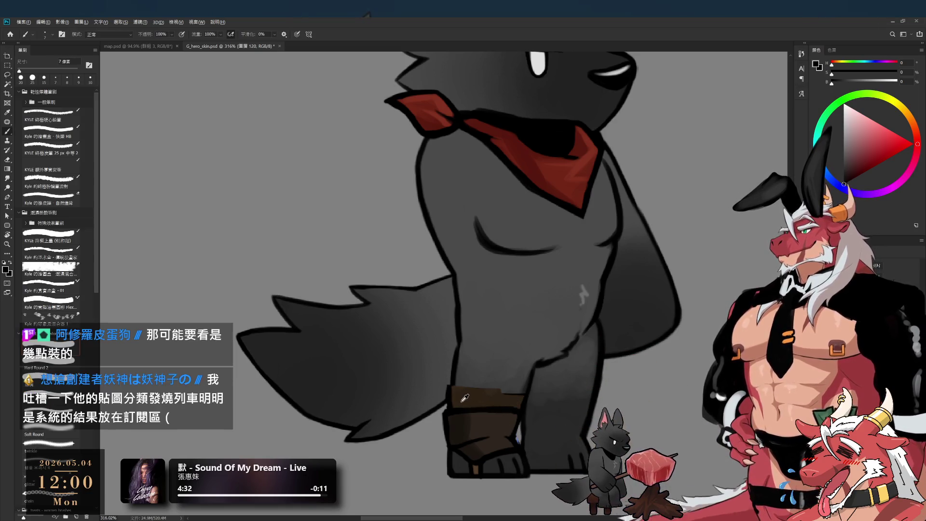
left_click(478, 400, "alt")
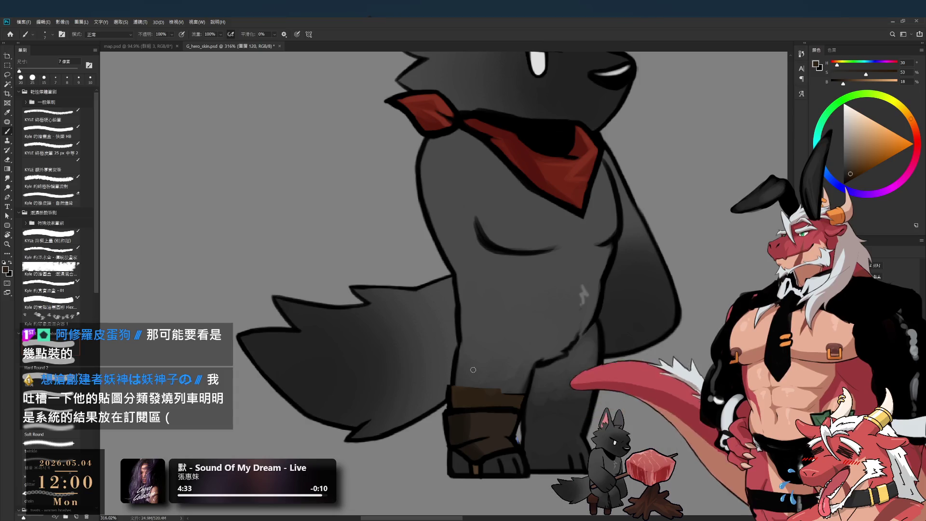
key("bracketright")
key("bracketright")
key("bracketright")
mouse_move(460, 392)
left_mouse_down()
mouse_move(464, 359)
mouse_move(518, 368)
mouse_move(487, 388)
mouse_move(458, 367)
left_mouse_up()
key("bracketright")
key("bracketright")
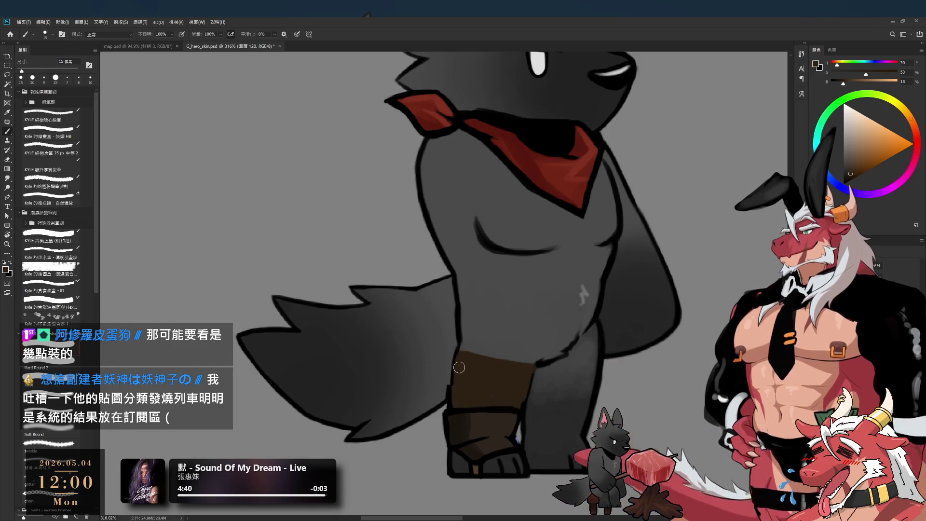
- Redraw both leg outlines in black at 9 px and fill the cuff's right edge in brown
left_click(450, 401, "alt")
key("bracketleft")
key("bracketleft")
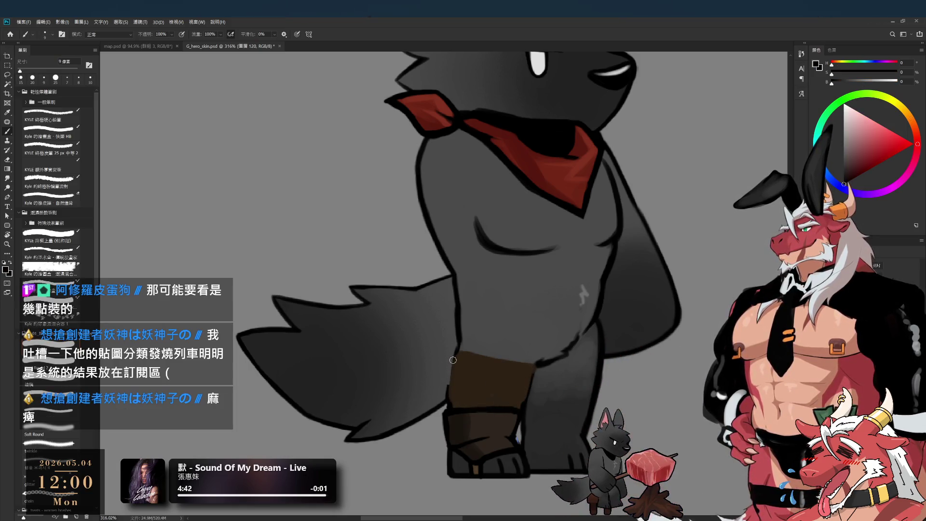
left_click_drag(455, 351, 450, 377)
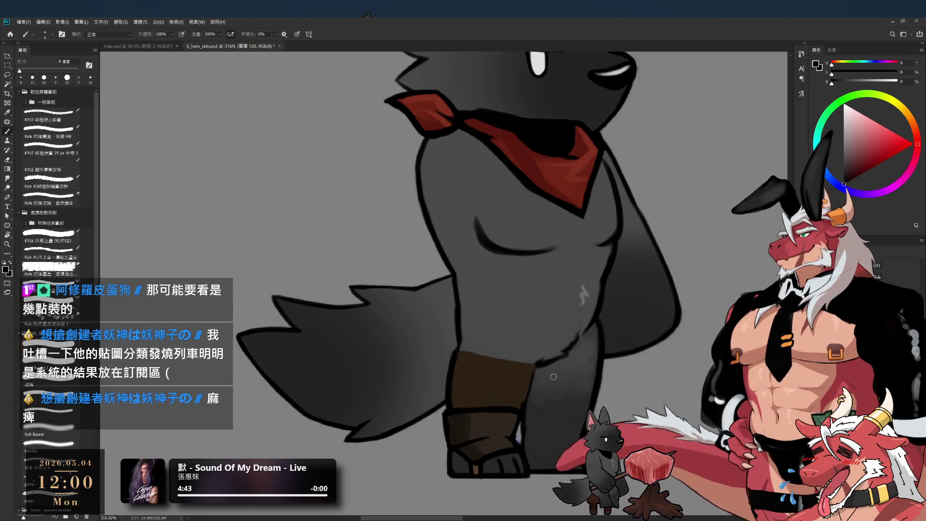
mouse_move(532, 367)
left_mouse_down()
mouse_move(525, 405)
mouse_move(395, 371)
left_mouse_up()
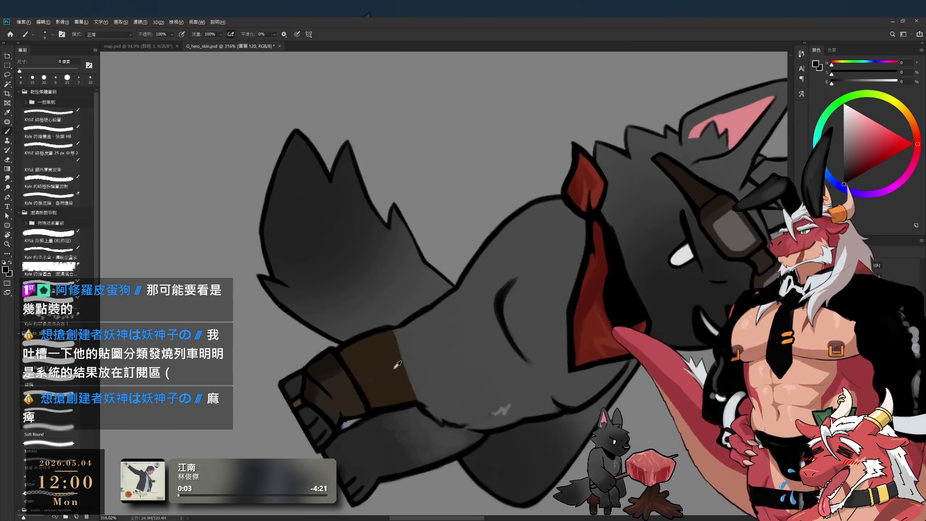
left_click(395, 370, "alt")
left_click_drag(403, 338, 407, 377)
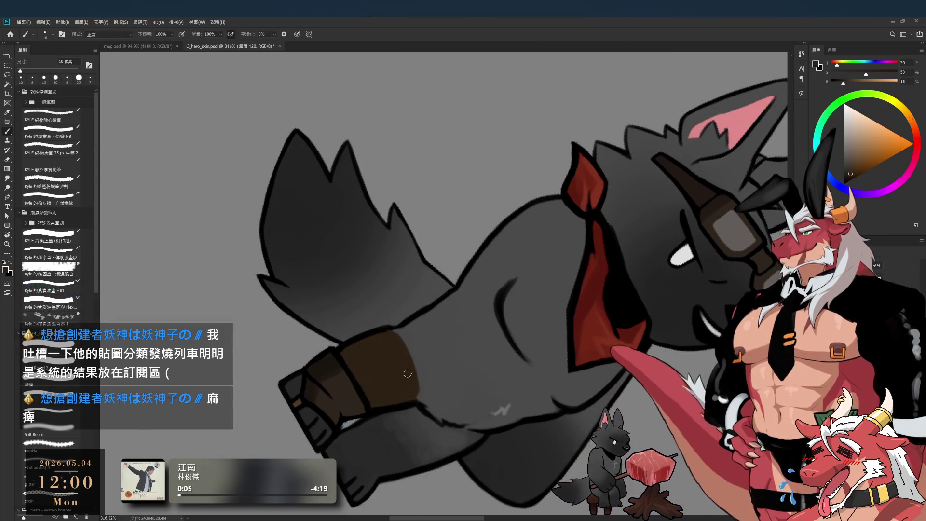
key("e")
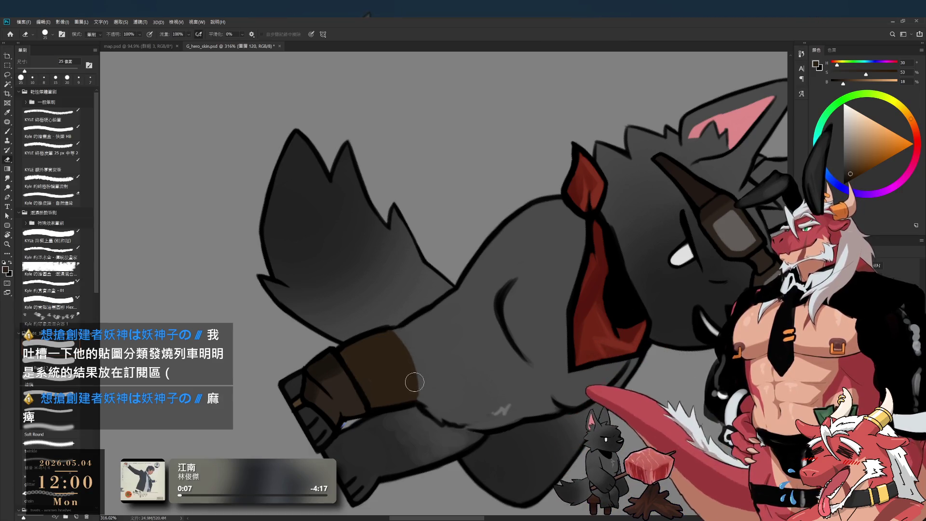
- Turn the view upright, tilt the canvas so the leg lies diagonally, and use an 8 px brush
key("r")
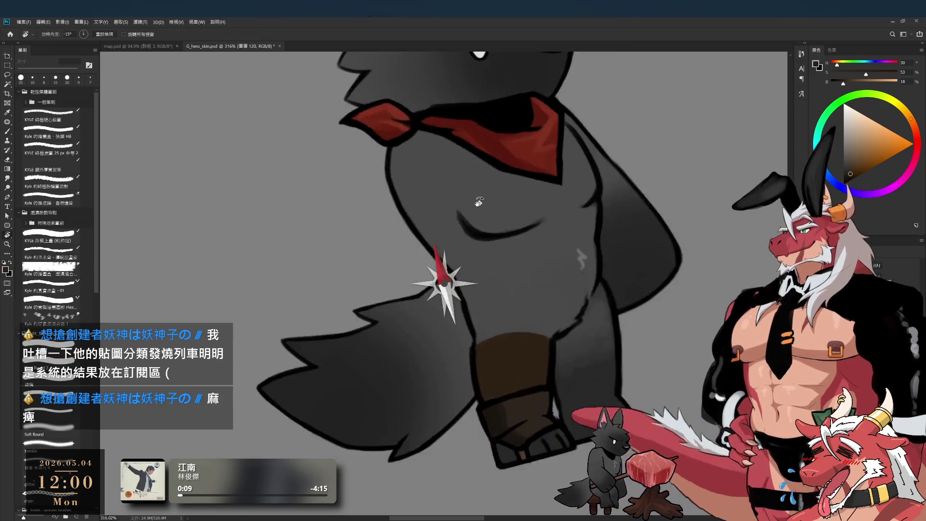
left_click_drag(440, 384, 537, 160)
scroll(537, 160, "down", 3)
scroll(555, 241, "up", 2)
key("b")
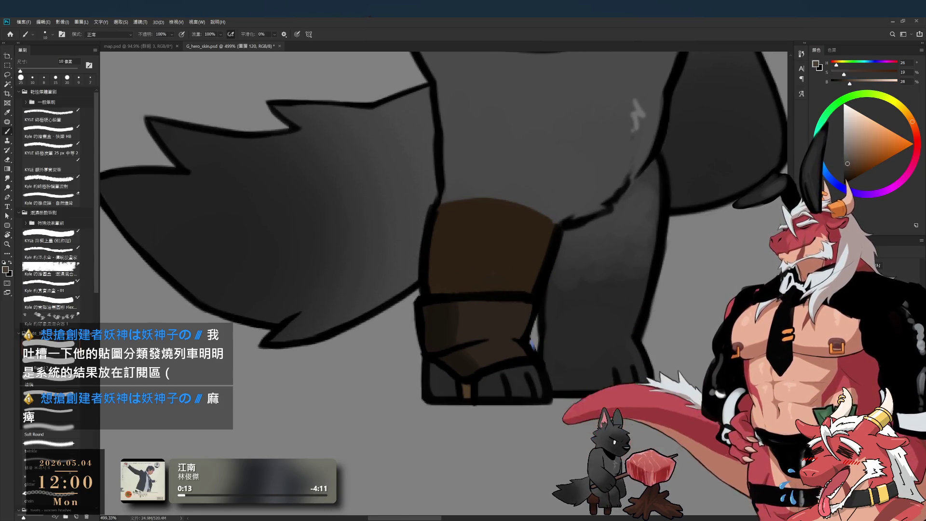
left_click_drag(554, 217, 423, 293)
key("bracketleft")
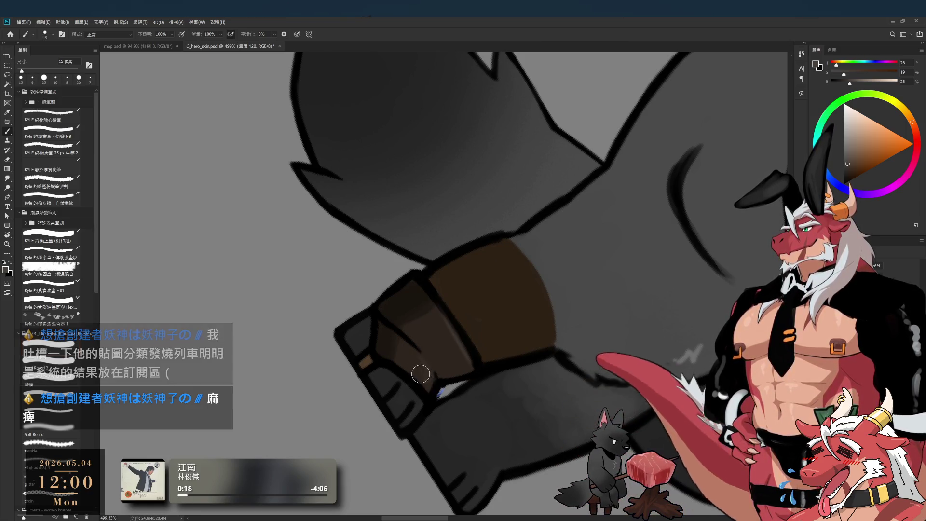
key("bracketleft")
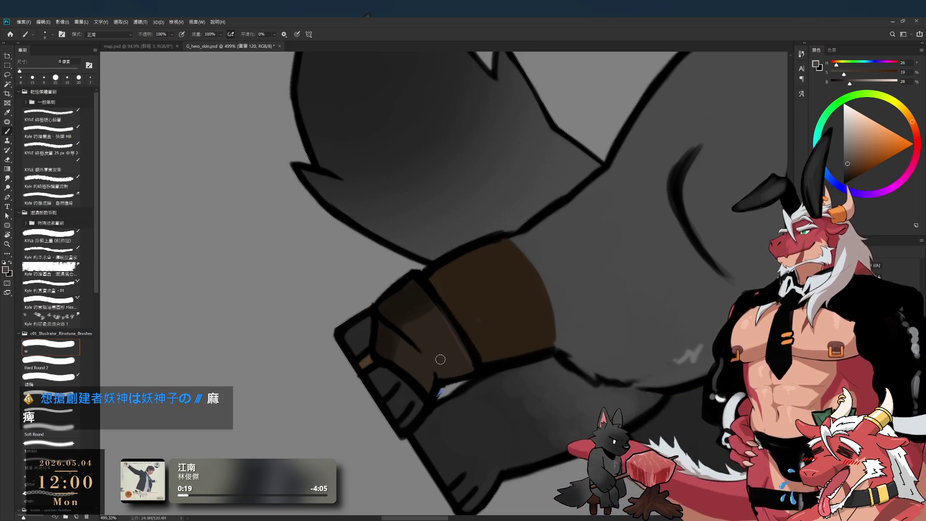
- Shade the cuff with sampled dark, mid and light browns, enlarging the brush to 20–25 px
left_click(498, 346, "alt")
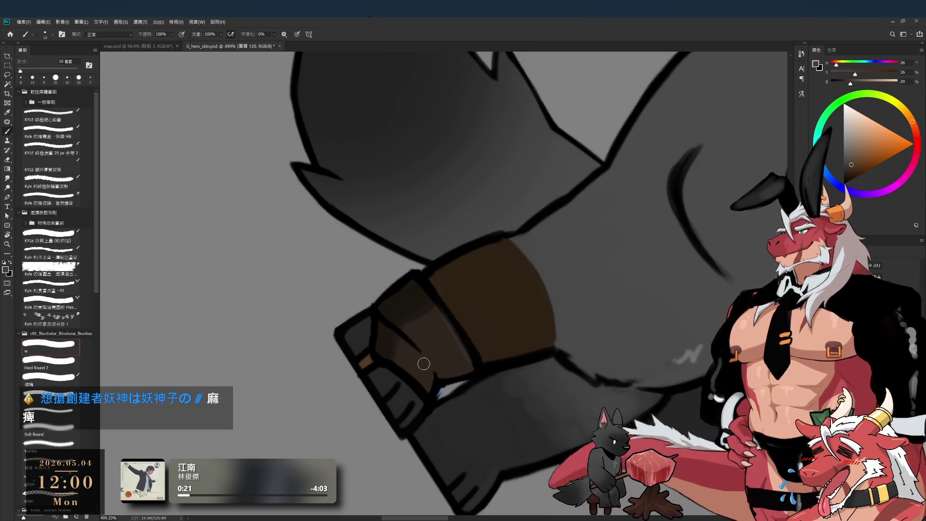
left_click_drag(418, 356, 414, 369)
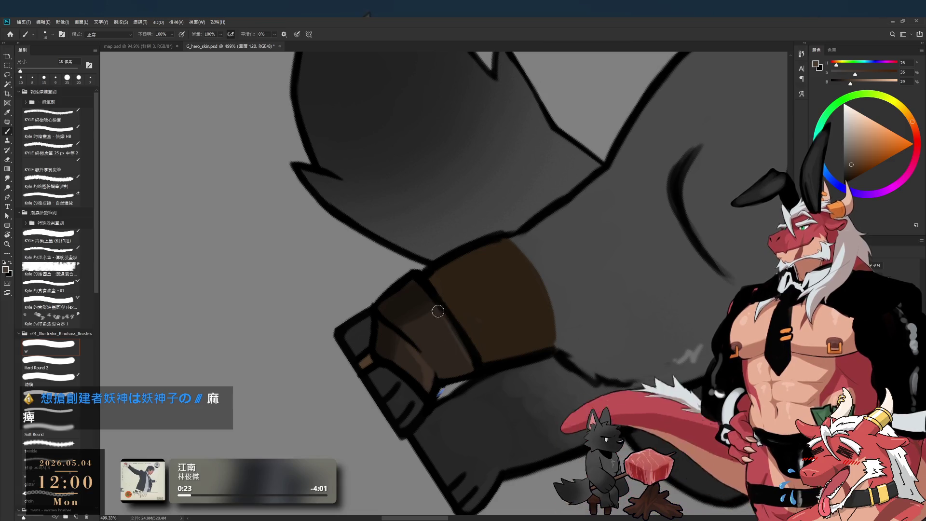
left_click(412, 303, "alt")
key("bracketright")
left_click(432, 337, "alt")
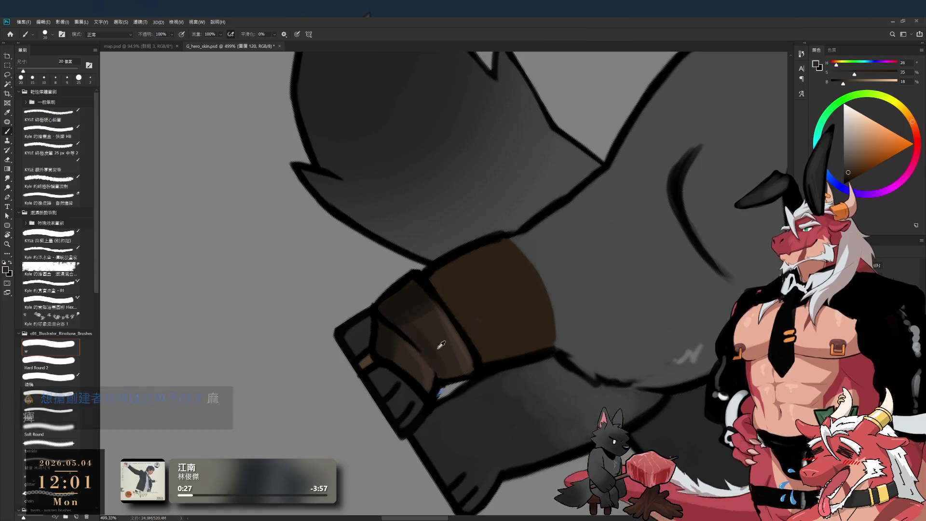
left_click(444, 364, "alt")
key("bracketright")
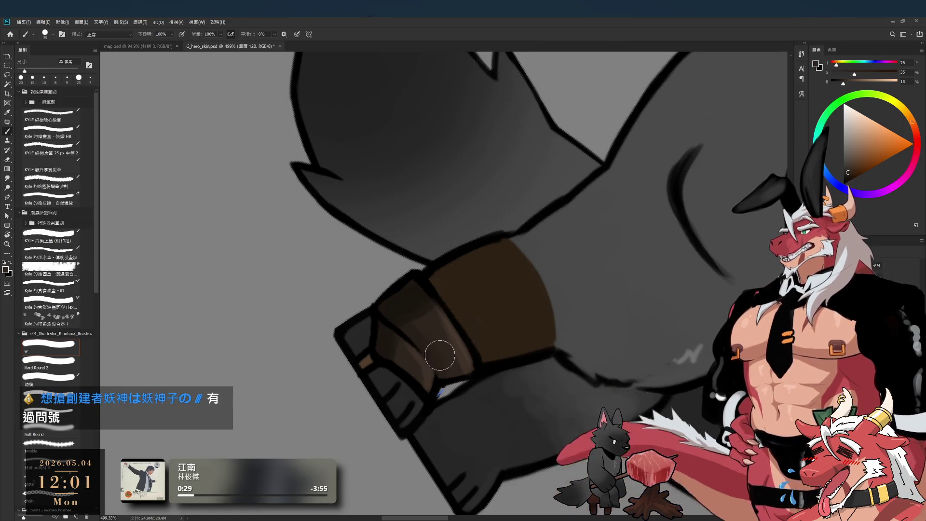
- Turn the canvas upright and blend lighter and darker cuff browns with a 10–15 px brush
key("r")
mouse_move(417, 313)
left_mouse_down()
mouse_move(441, 290)
mouse_move(422, 160)
left_mouse_up()
key("b")
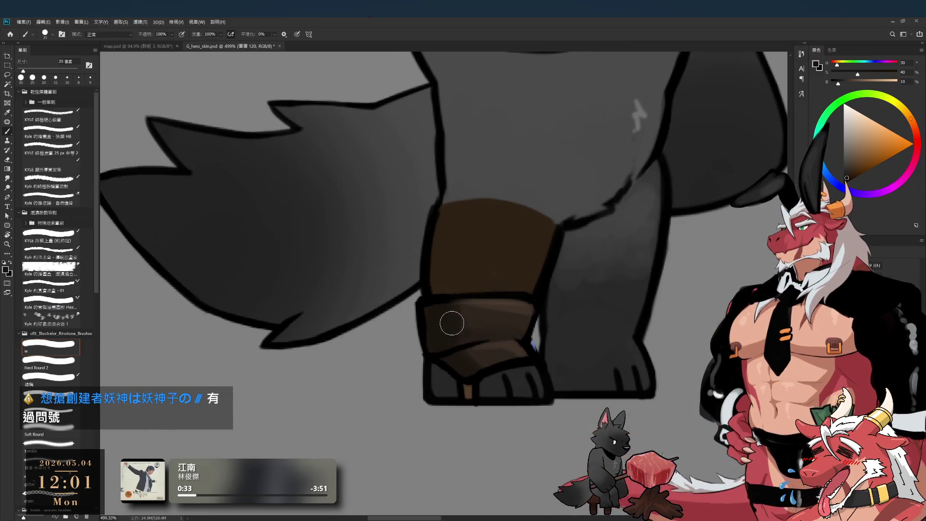
left_click(472, 316, "alt")
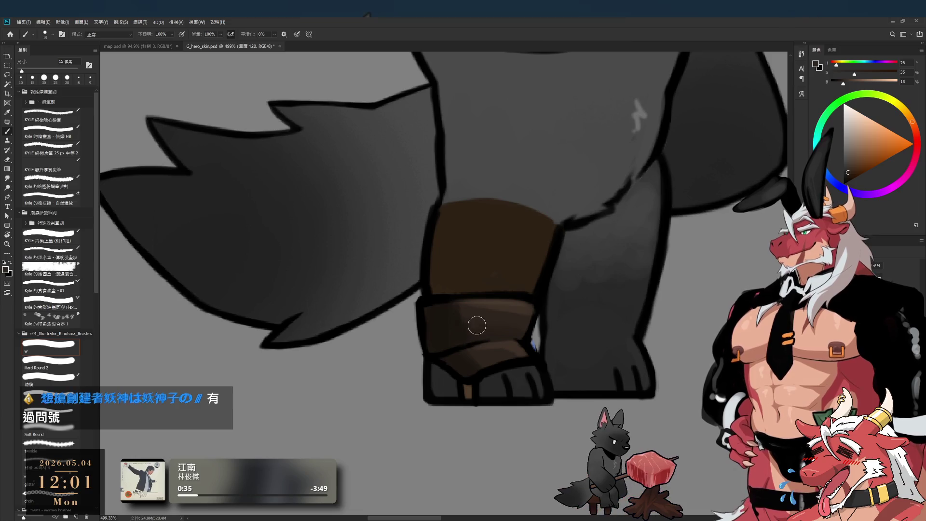
left_click(446, 322, "alt")
key("bracketleft")
left_click(475, 315, "alt")
key("bracketright")
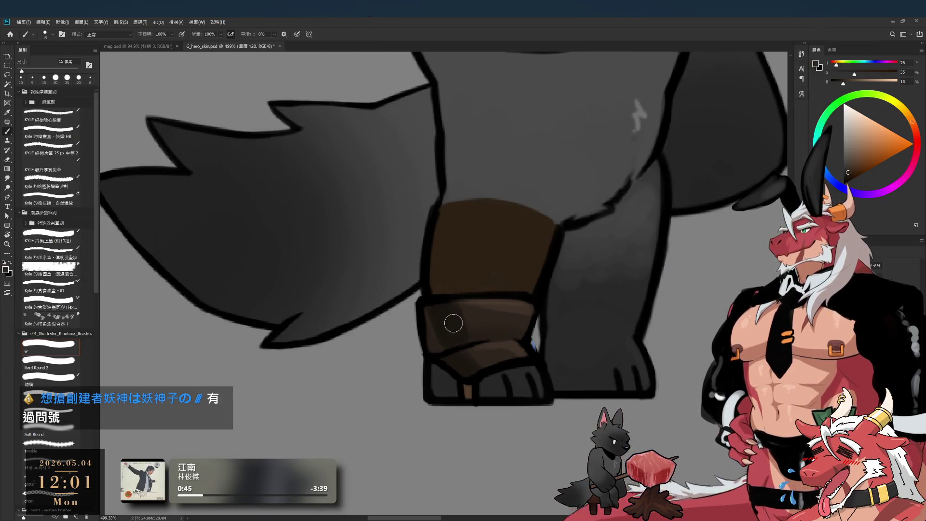
key("bracketright")
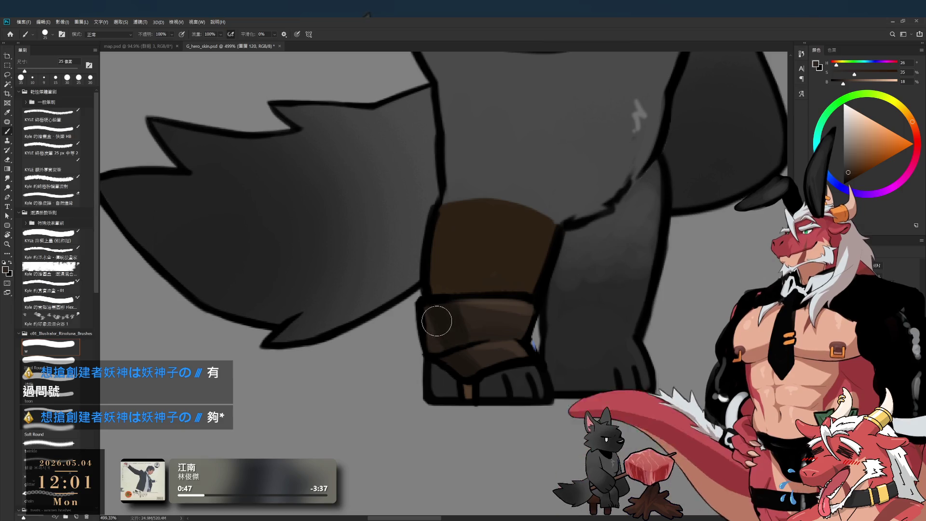
- Deepen the lower band in dark brown at 10 px, then touch up the outline in black at 8 px
left_click(459, 319, "alt")
key("bracketleft")
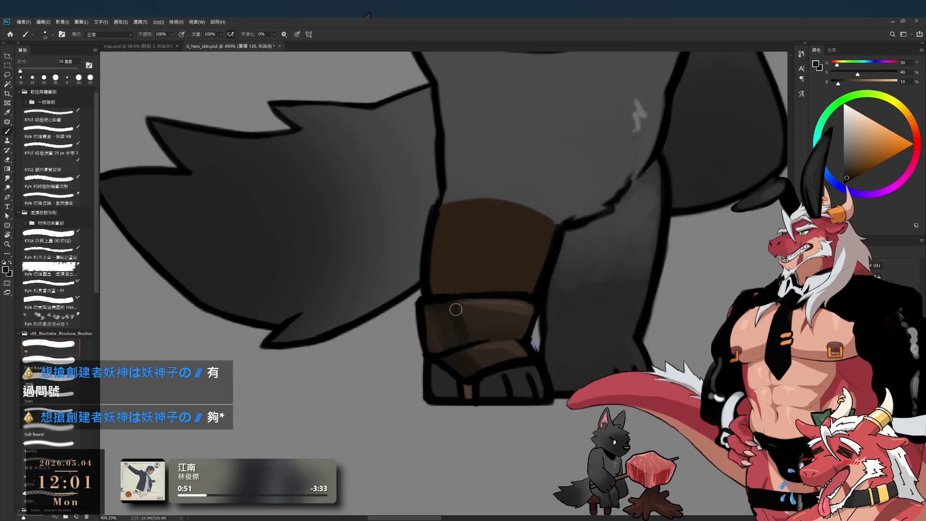
scroll(490, 357, "down", 5)
scroll(445, 324, "up", 5)
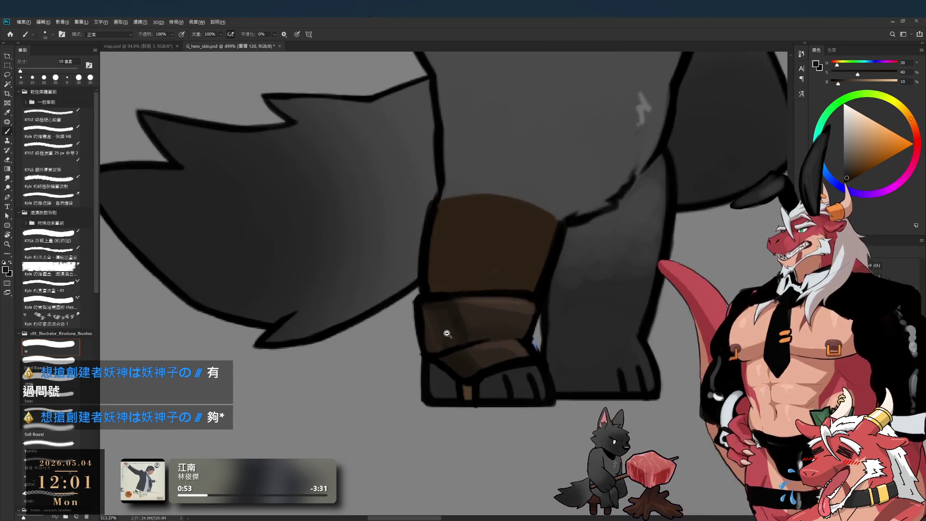
left_click(478, 381, "alt")
key("bracketleft")
key("bracketleft")
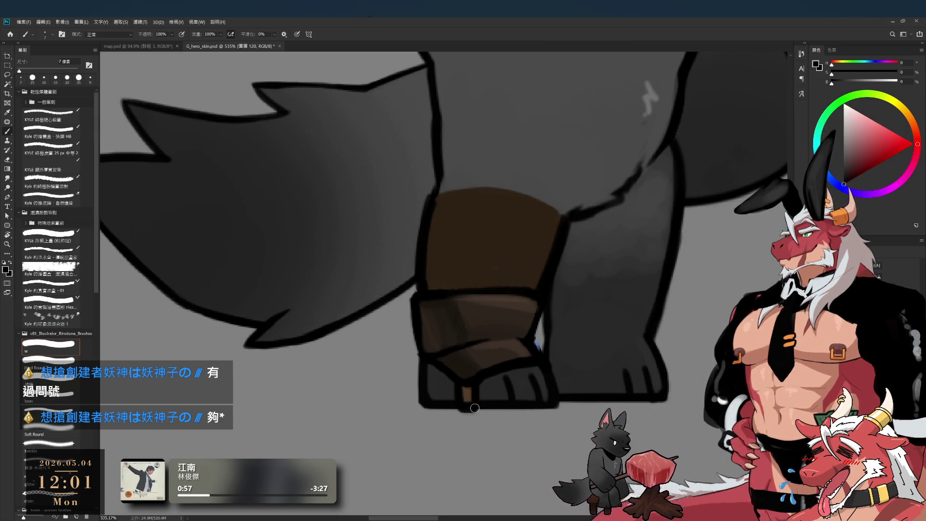
key("e")
key("b")
scroll(433, 385, "down", 5)
- Zoom the view while finishing the wolf's body, bandana and boot shading
scroll(432, 386, "down", 2)
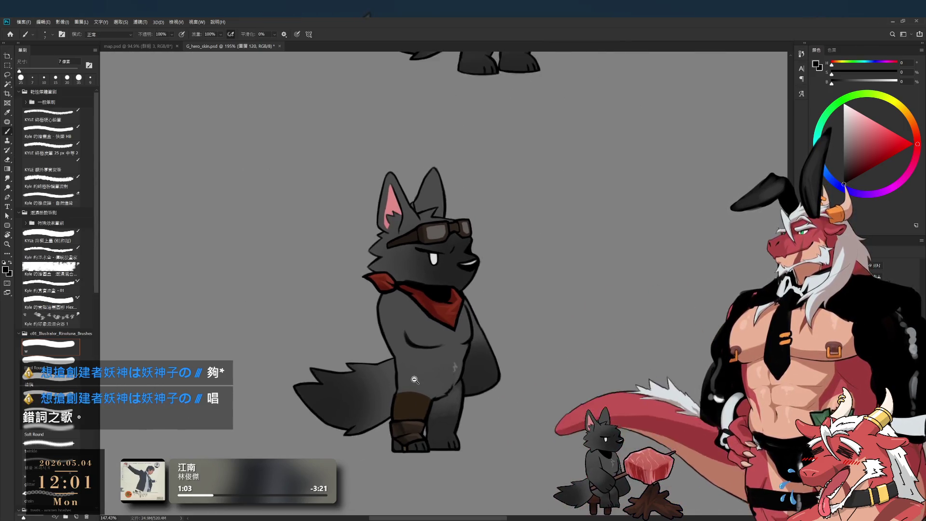
scroll(424, 376, "up", 4)
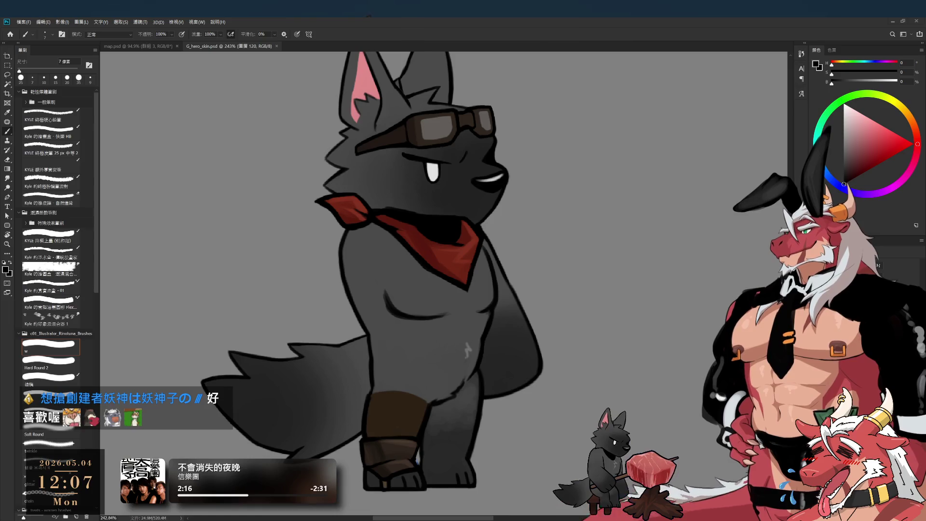
scroll(648, 202, "down", 3)
- Erase a small spot by the wolf's boot with an 8 px eraser, then start a new document
scroll(642, 289, "up", 1)
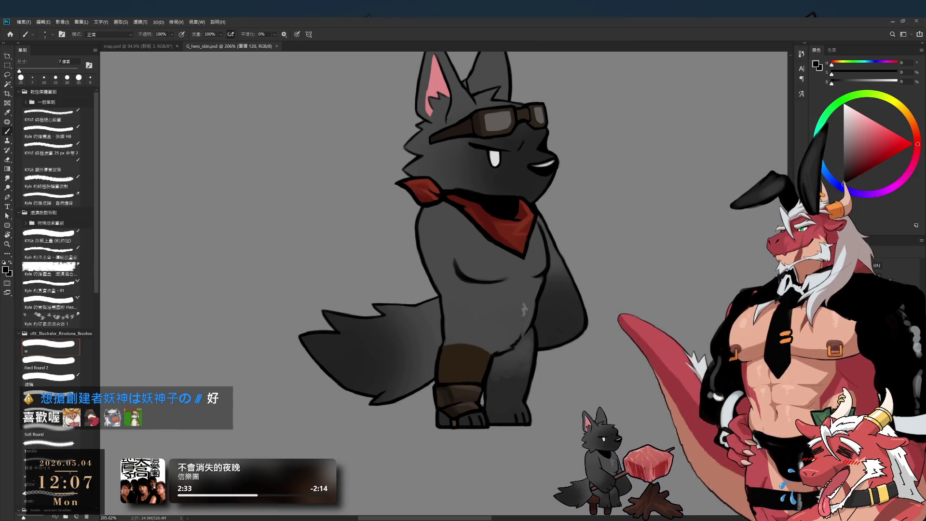
left_click_drag(465, 398, 440, 425)
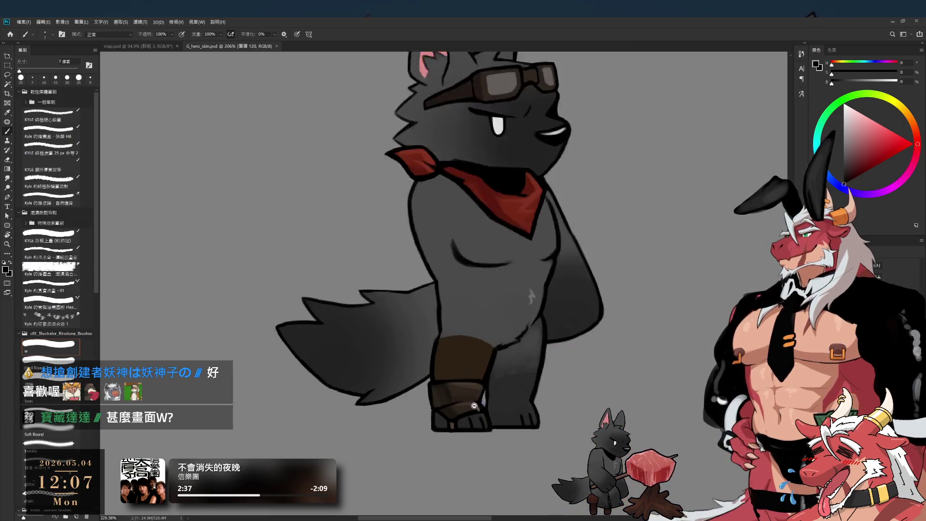
scroll(463, 417, "up", 3)
key("bracketleft")
key("bracketleft")
key("bracketleft")
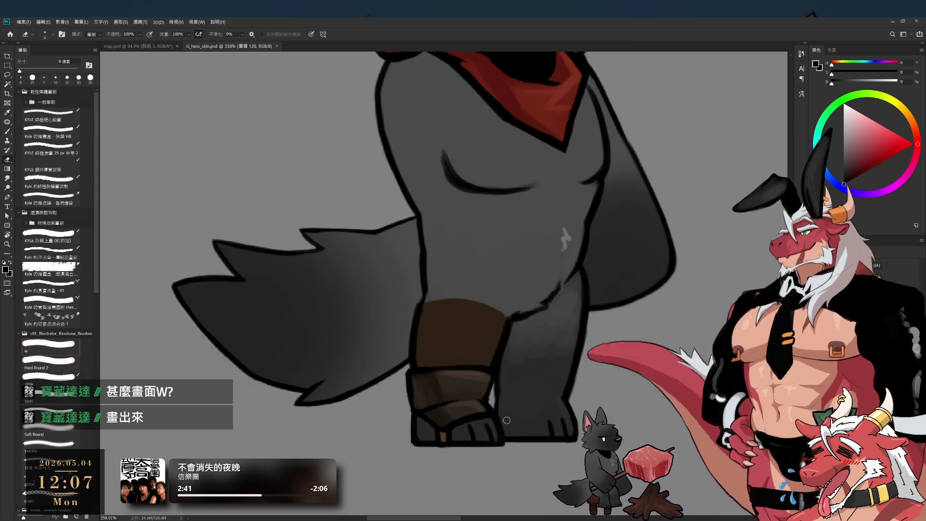
left_click_drag(496, 409, 496, 407)
key("b")
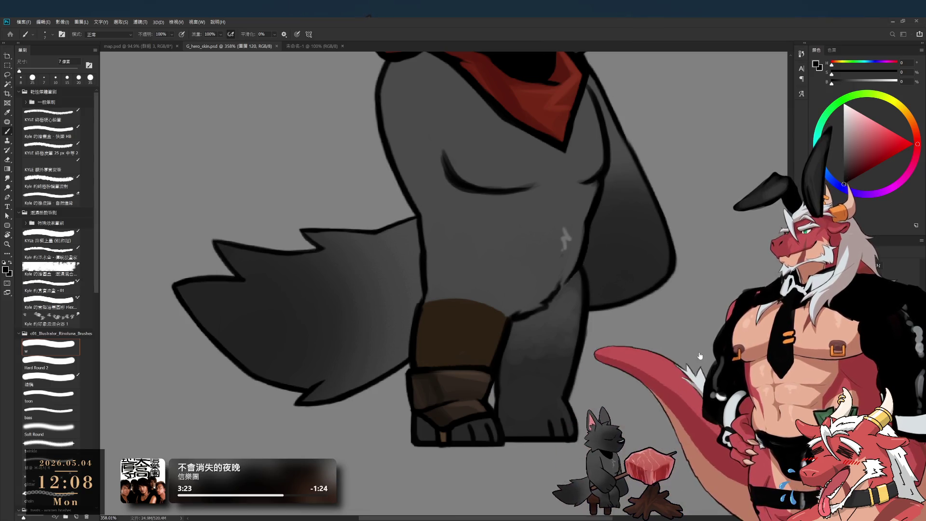
key("ctrl+alt+n")
- Create the blank canvas, set black as the drawing colour and enlarge the brush to 20 px
left_click(840, 138)
left_click(843, 144)
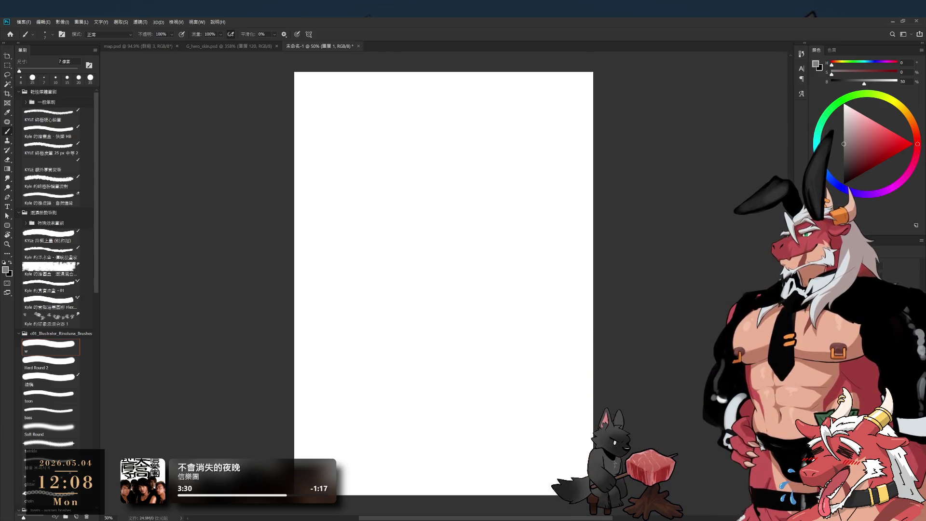
key("x")
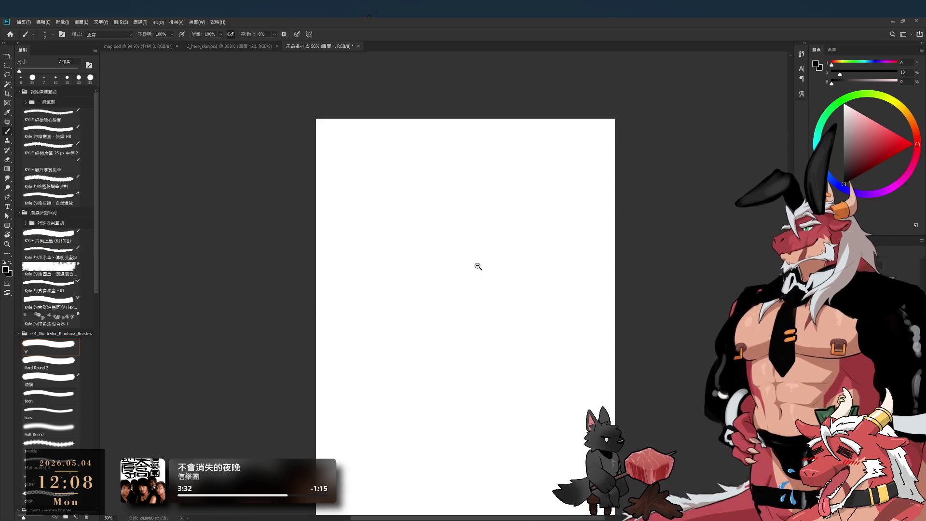
left_click_drag(478, 267, 497, 269)
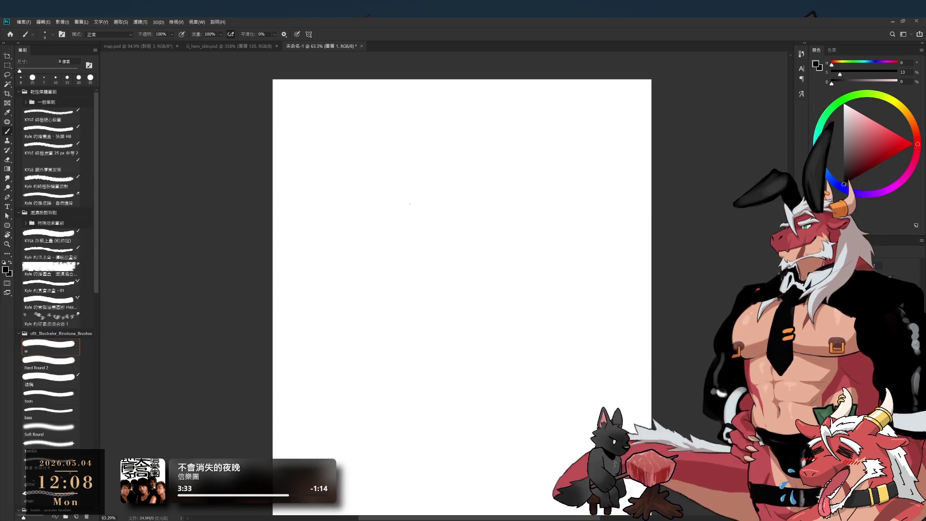
key("bracketright")
key("bracketright")
key("bracketright")
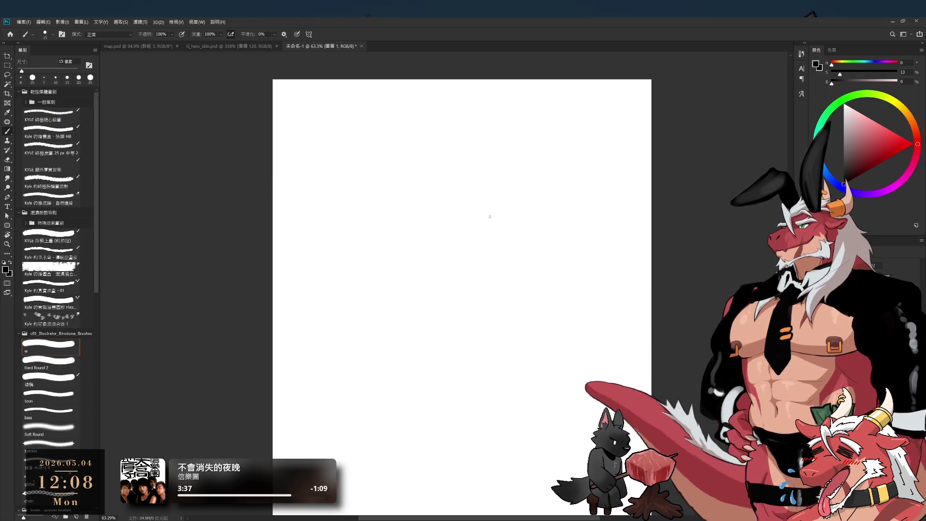
key("bracketright")
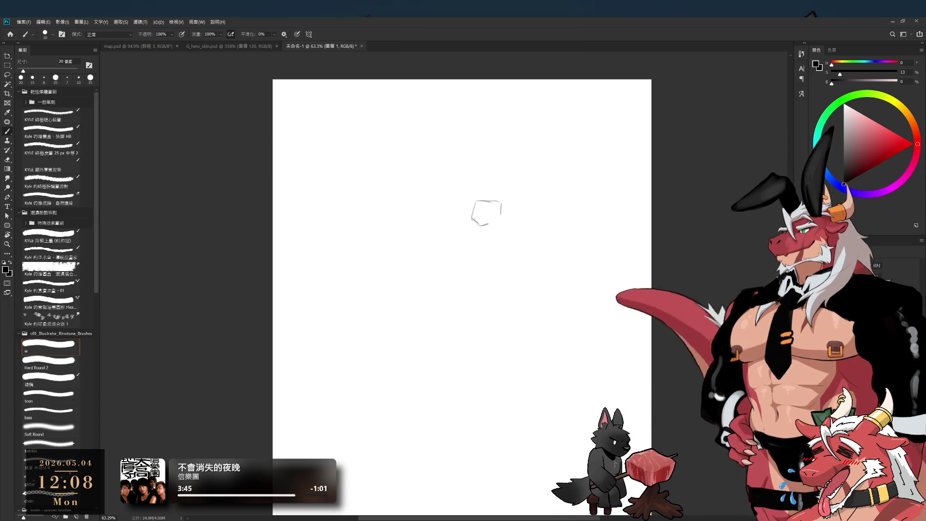
- Sketch the box-shaped head, a shoulder line across the body and a right-shoulder stroke
left_click_drag(474, 217, 482, 221)
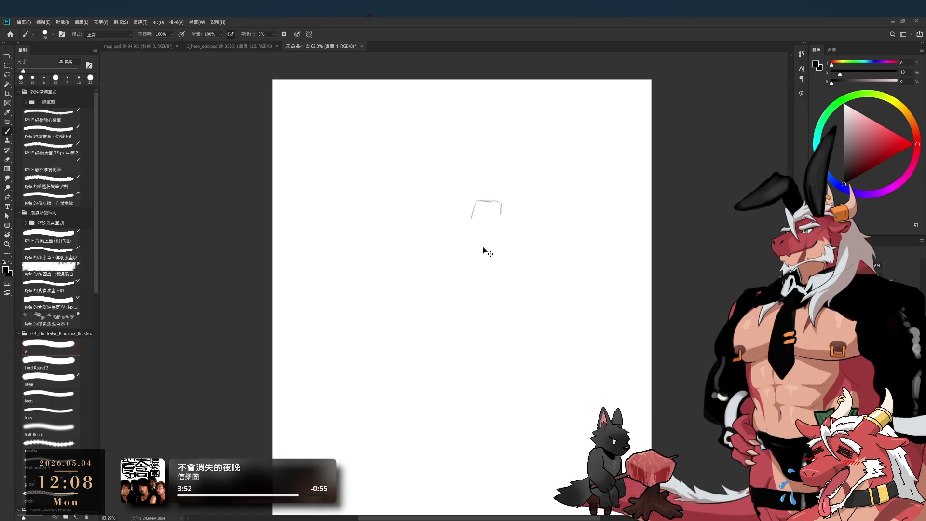
key("ctrl+z")
key("bracketright")
mouse_move(435, 183)
left_mouse_down()
mouse_move(468, 178)
mouse_move(469, 212)
left_mouse_up()
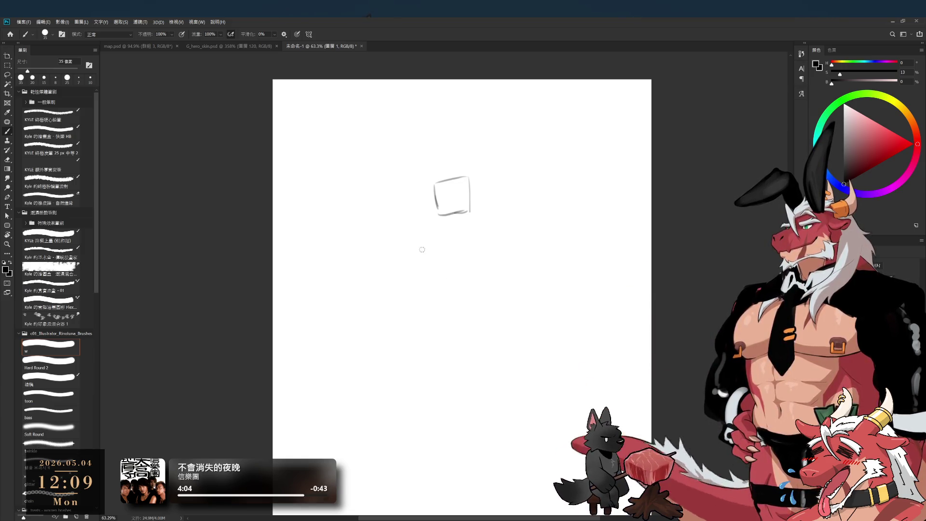
left_click_drag(455, 247, 483, 255)
left_click_drag(499, 228, 495, 244)
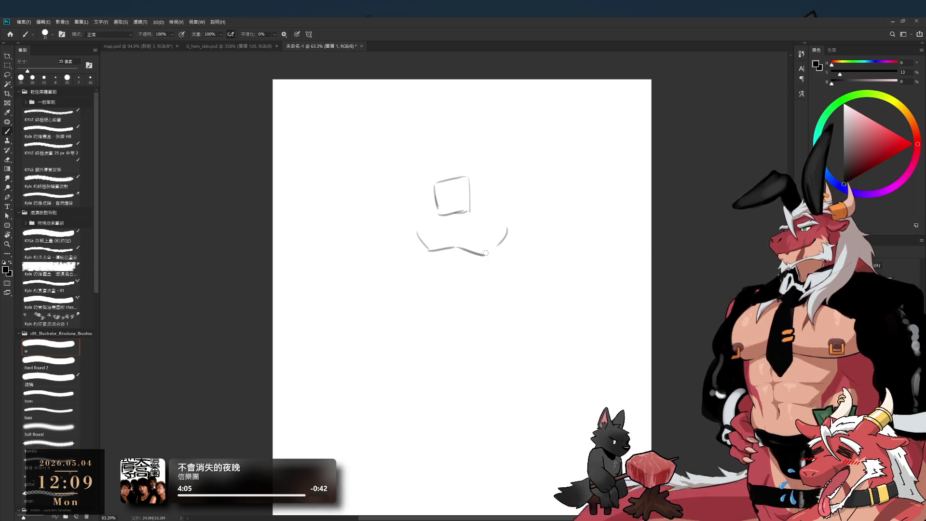
key("ctrl+e")
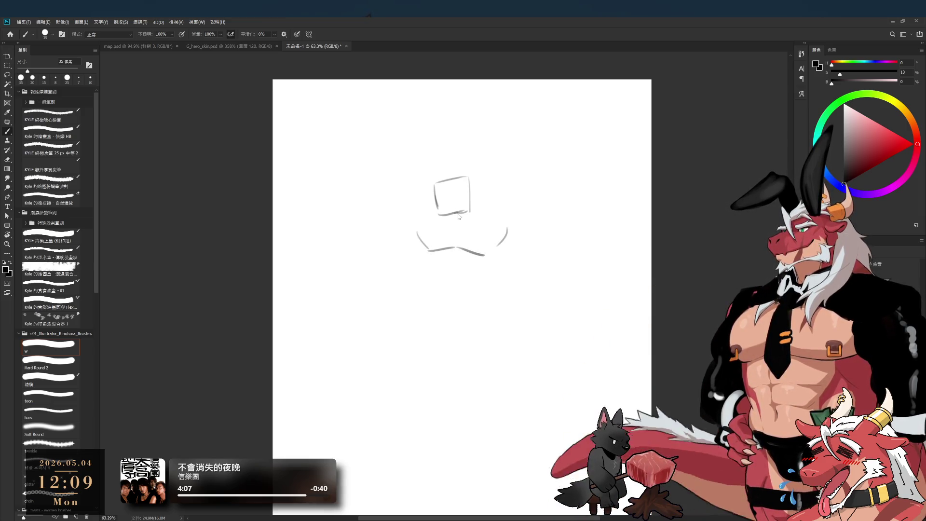
key("ctrl+z")
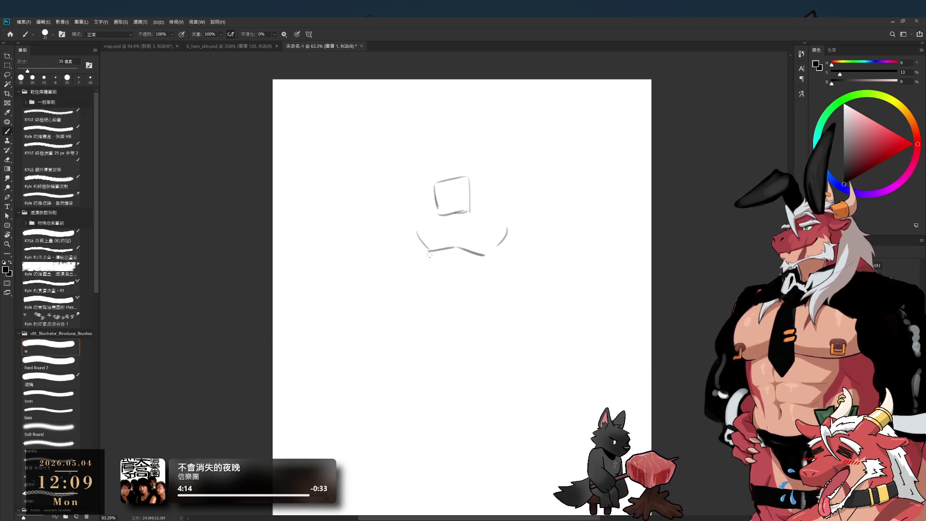
- Add a stroke below the left shoulder and trim the horizontal shoulder stroke
left_click_drag(417, 248, 424, 275)
left_click_drag(512, 244, 498, 292)
key("ctrl+z")
key("e")
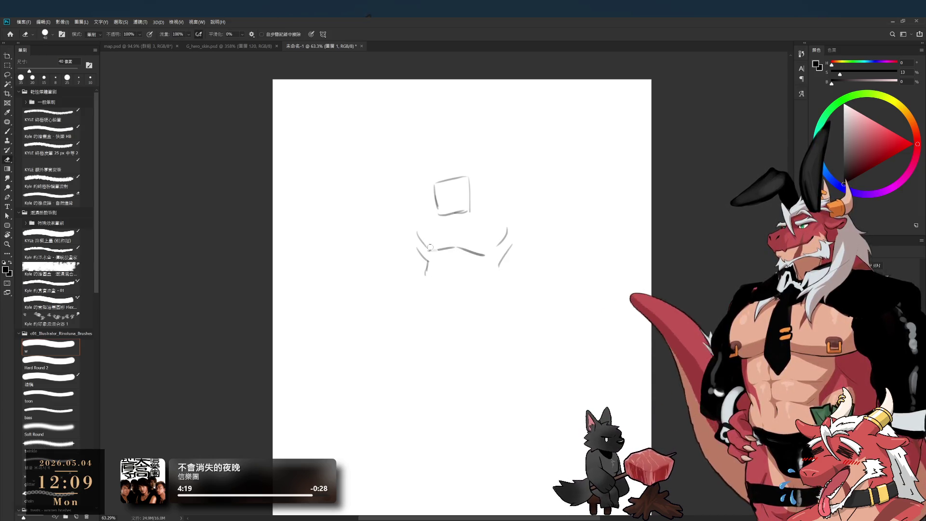
left_click_drag(430, 247, 445, 248)
key("b")
key("ctrl+z")
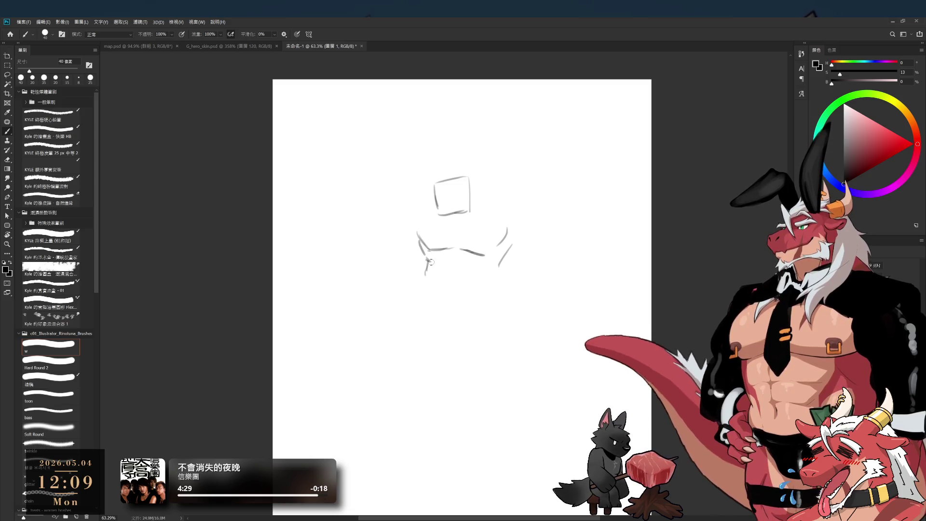
scroll(453, 204, "up", 3)
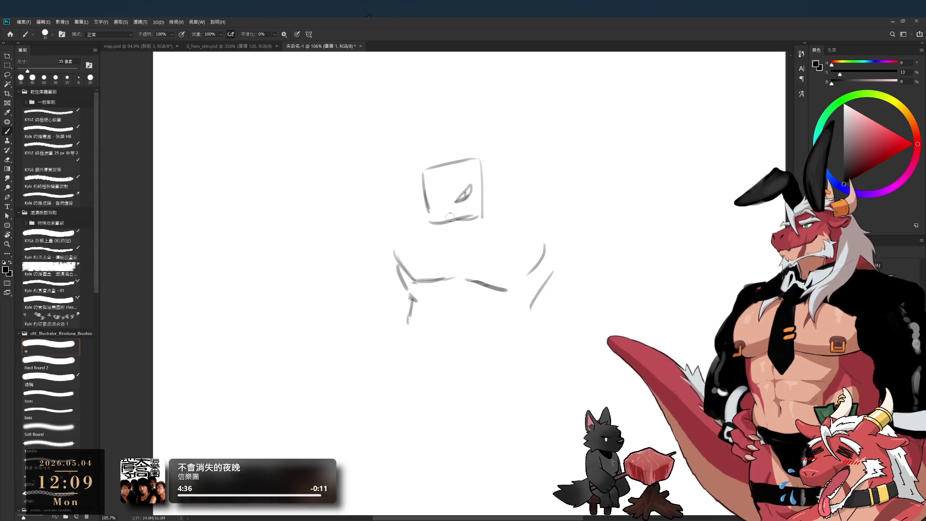
- Erase the head box's bottom edge and draw a face line and eye curve inside the head
left_click_drag(436, 218, 477, 215)
key("b")
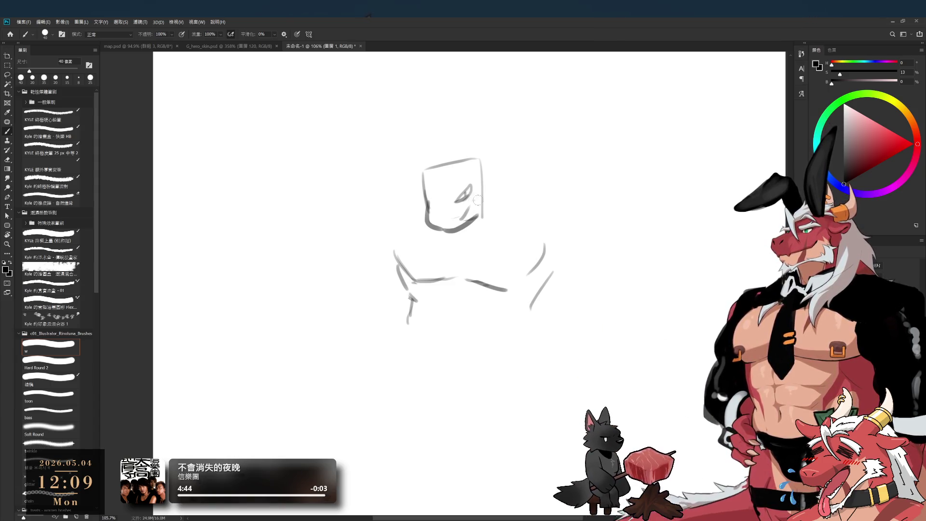
key("bracketleft")
left_click_drag(423, 174, 444, 216)
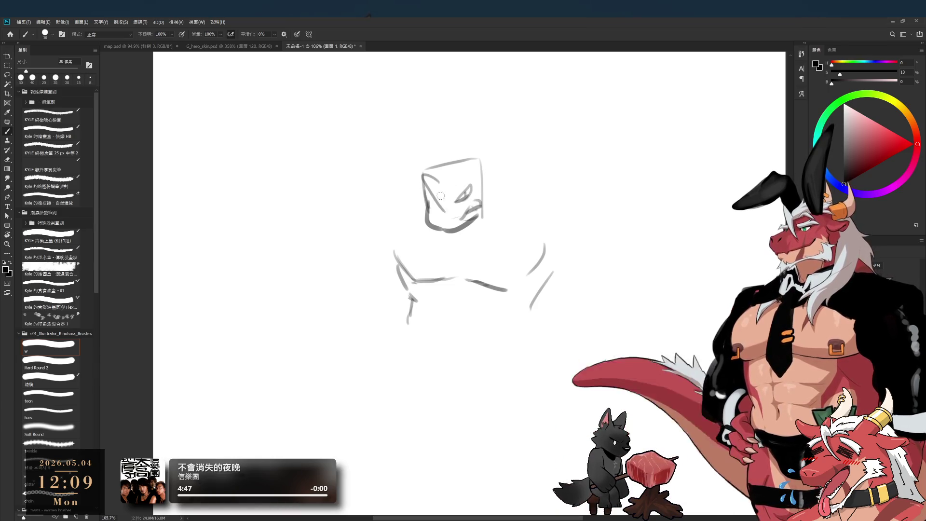
mouse_move(458, 183)
left_mouse_down()
mouse_move(457, 200)
mouse_move(479, 182)
left_mouse_up()
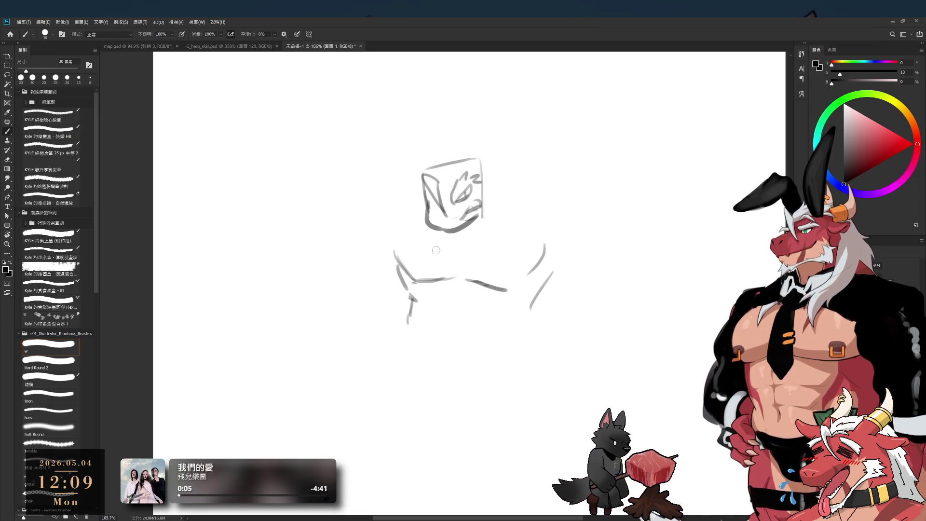
- Draw the rounded left and right chest curves below the head
mouse_move(395, 257)
left_mouse_down()
mouse_move(423, 296)
mouse_move(442, 290)
left_mouse_up()
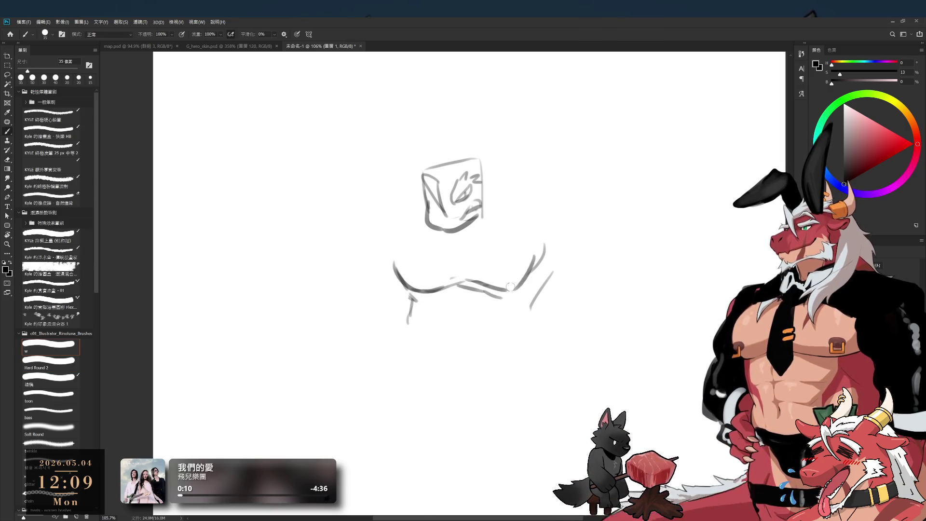
key("ctrl+z")
left_click_drag(501, 292, 544, 246)
key("e")
key("b")
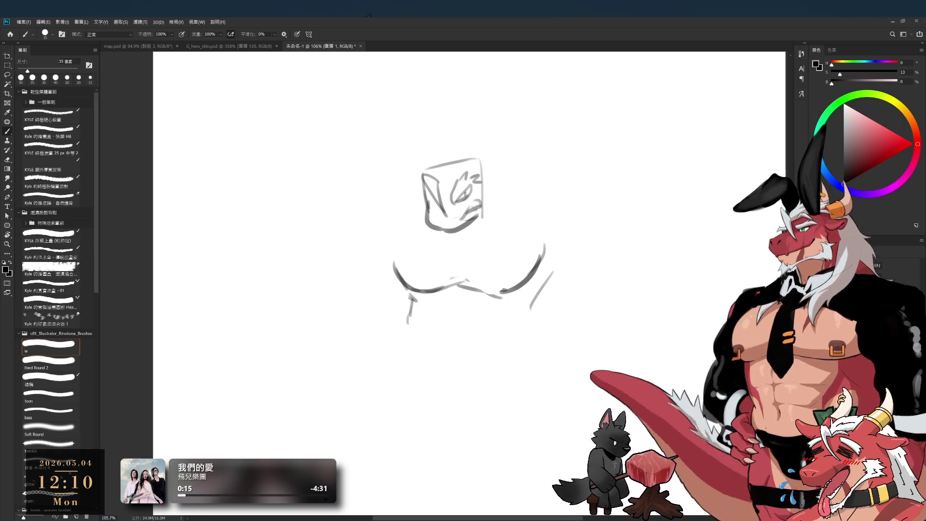
left_click_drag(427, 234, 425, 235)
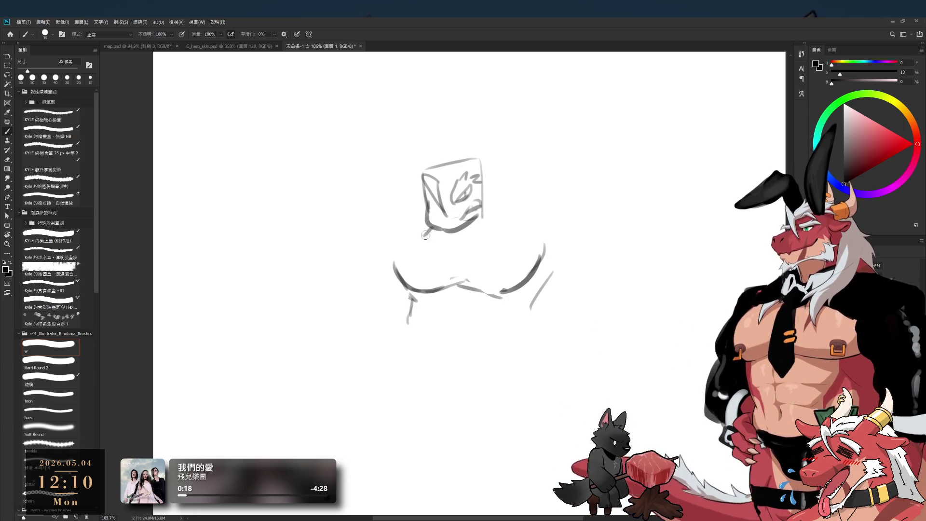
key("ctrl+z")
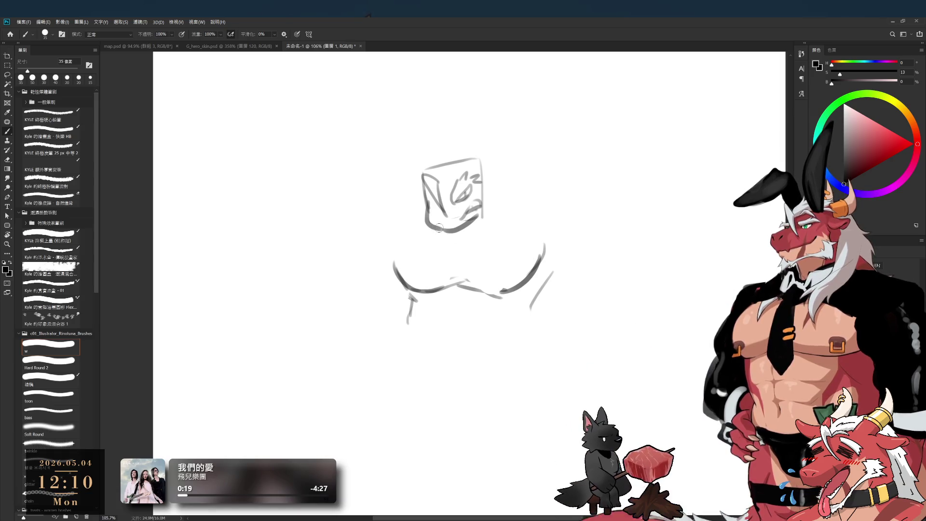
- Draw a V jaw, the neck and a tie with pointed tip and clip marks, then start the raised arm
mouse_move(457, 253)
left_mouse_down()
mouse_move(482, 223)
mouse_move(394, 268)
left_mouse_up()
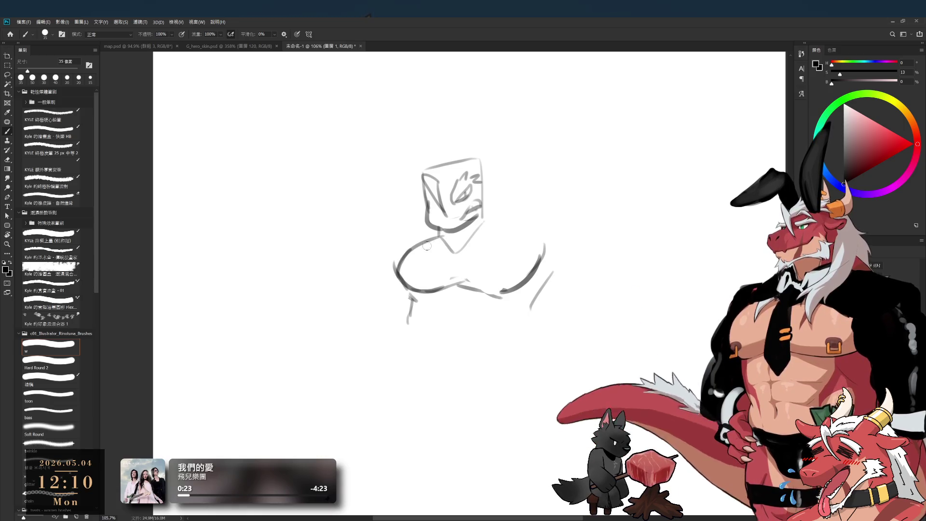
left_click_drag(482, 229, 540, 255)
mouse_move(444, 247)
left_mouse_down()
mouse_move(453, 288)
mouse_move(443, 251)
mouse_move(466, 287)
left_mouse_up()
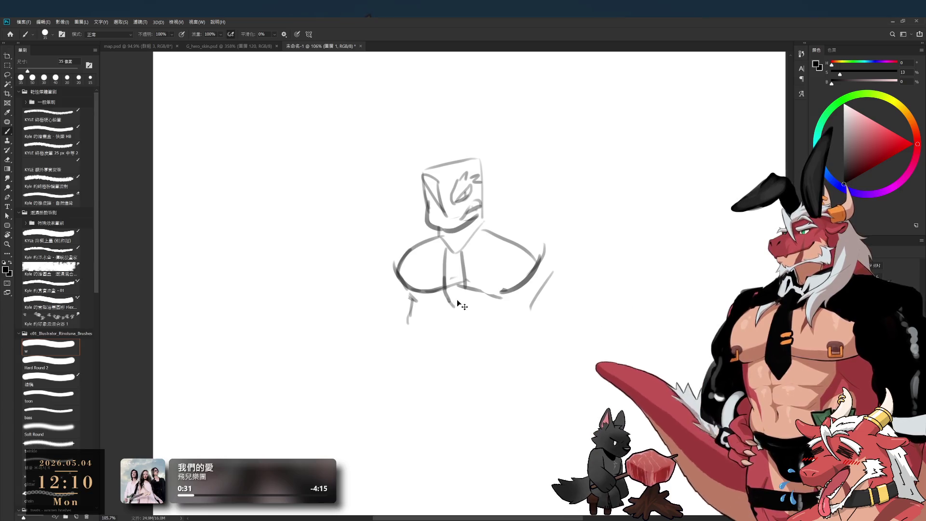
mouse_move(447, 300)
left_mouse_down()
mouse_move(467, 277)
mouse_move(460, 309)
left_mouse_up()
left_click_drag(461, 271, 468, 270)
left_click_drag(460, 279, 468, 278)
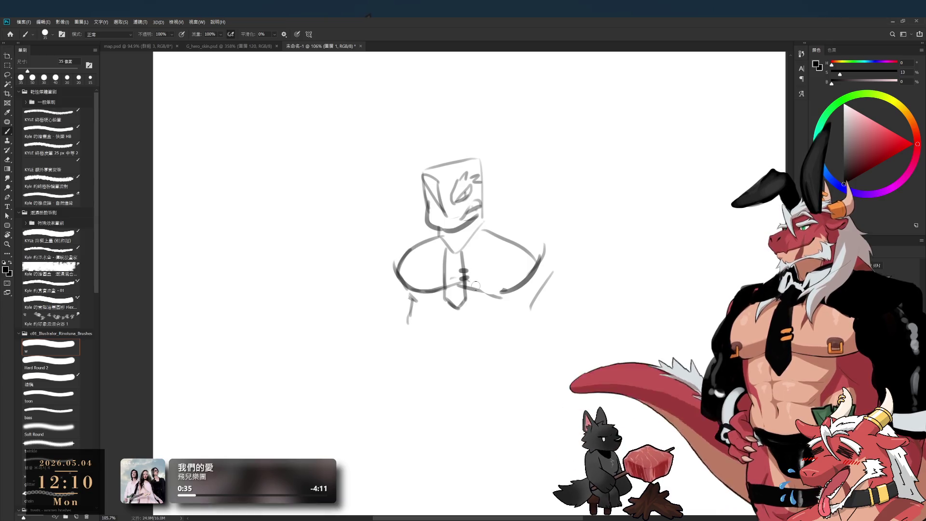
key("bracketleft")
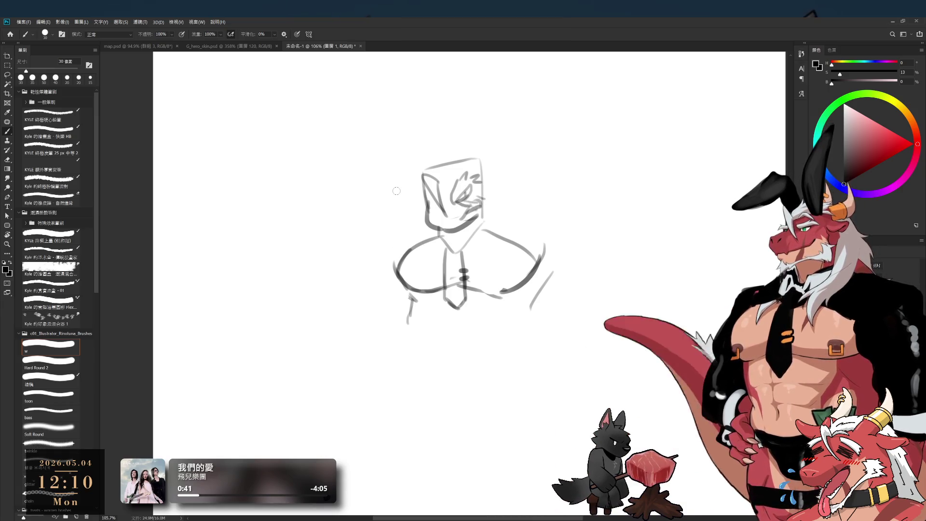
left_click_drag(377, 240, 428, 209)
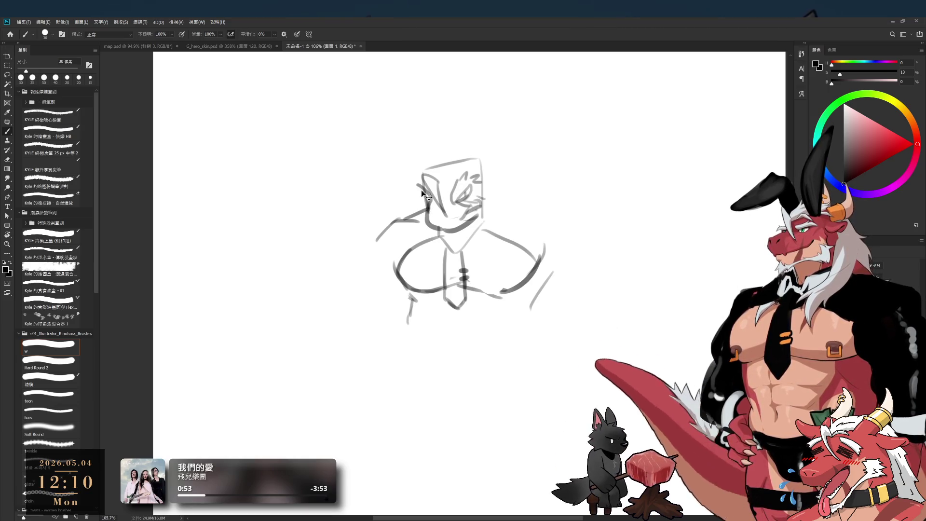
- Rough in the raised arm's outer curve and redraw the upper-left head contour as spiky hair
key("ctrl+z")
left_click_drag(325, 185, 328, 221)
left_click_drag(325, 181, 398, 185)
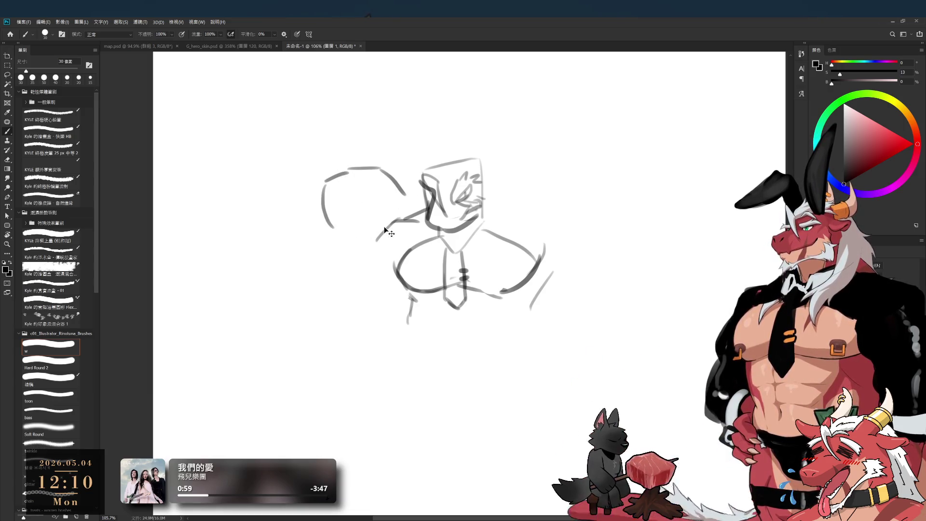
key("e")
left_click_drag(340, 176, 389, 232)
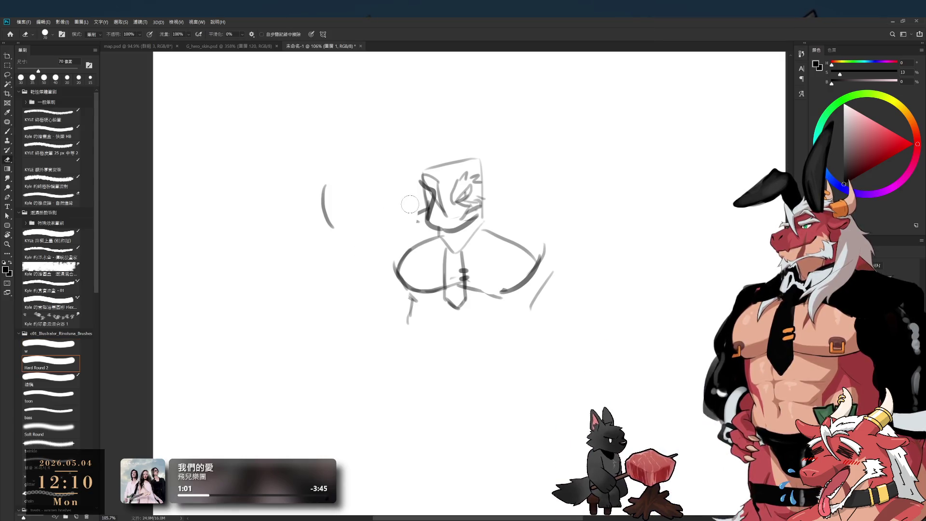
key("b")
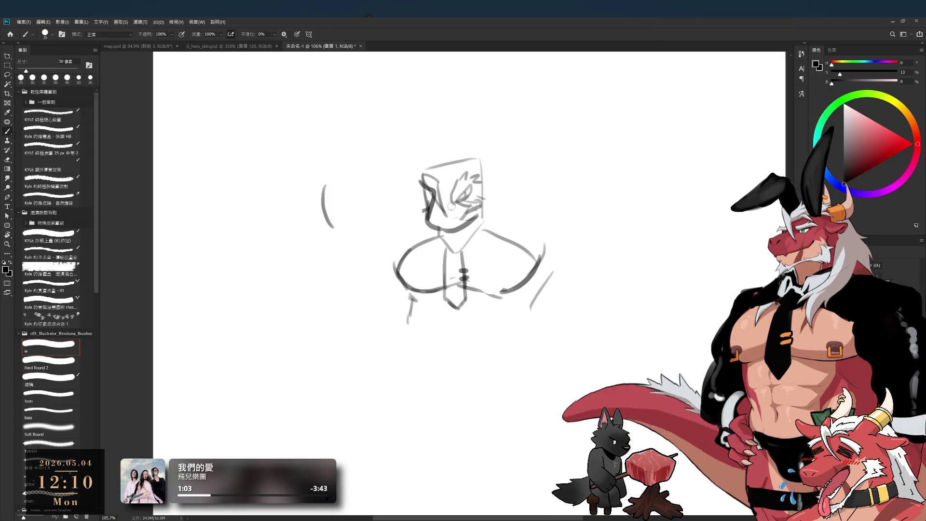
key("e")
left_click_drag(424, 193, 436, 182)
key("b")
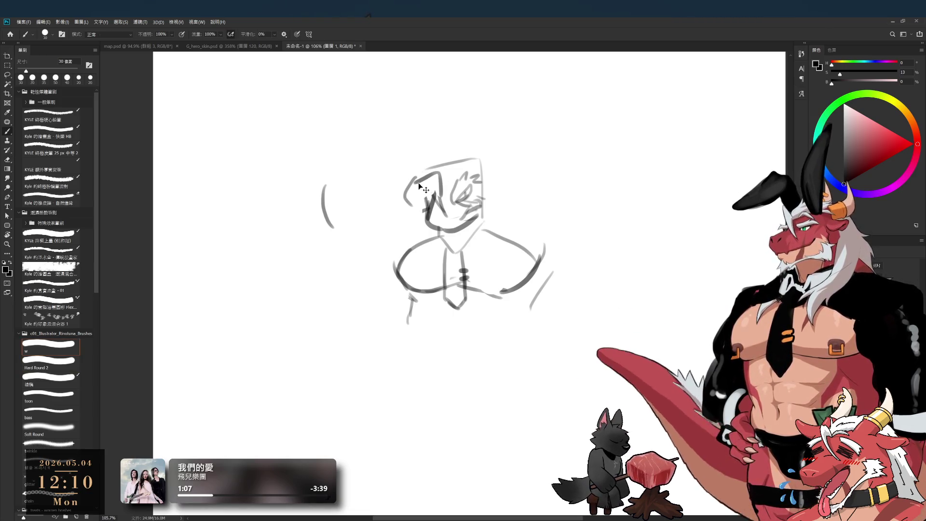
left_click_drag(408, 200, 432, 170)
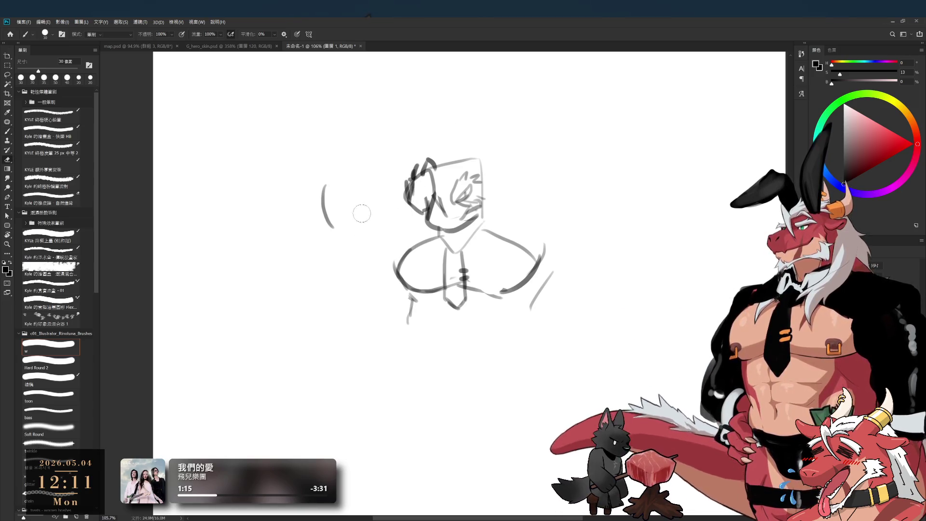
key("e")
key("b")
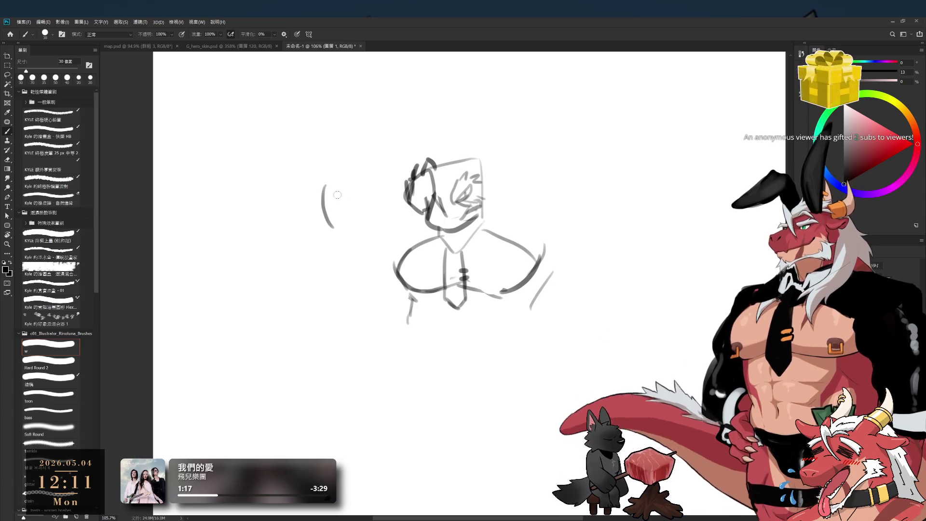
- Redraw the raised arm's vertical side, lower curve and higher top stroke left of the head
left_click_drag(327, 185, 332, 226)
key("b")
mouse_move(335, 172)
left_mouse_down()
mouse_move(327, 214)
mouse_move(372, 271)
left_mouse_up()
key("ctrl+z")
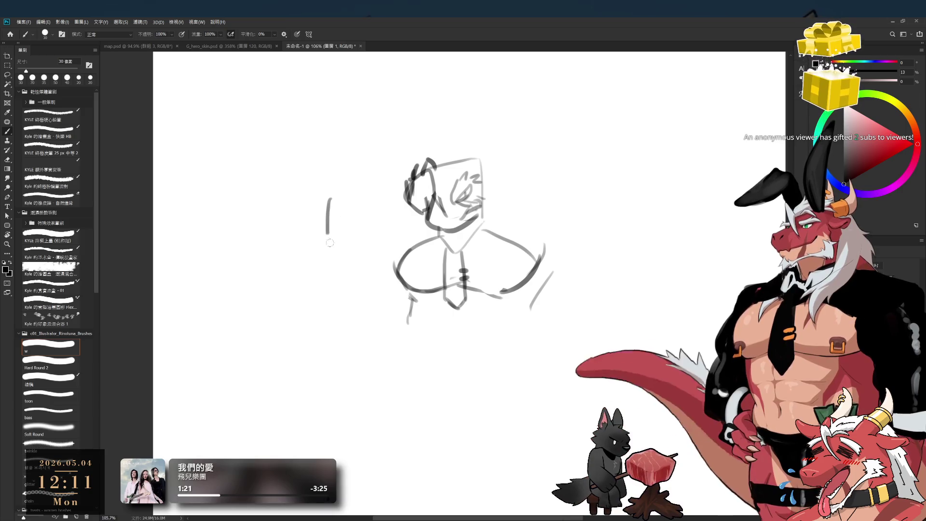
left_click_drag(393, 214, 400, 263)
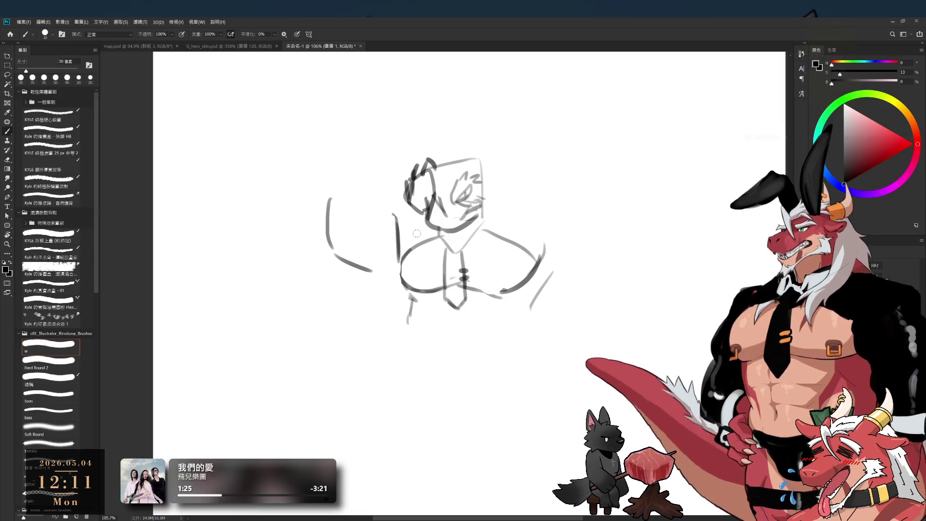
left_click_drag(336, 256, 403, 278)
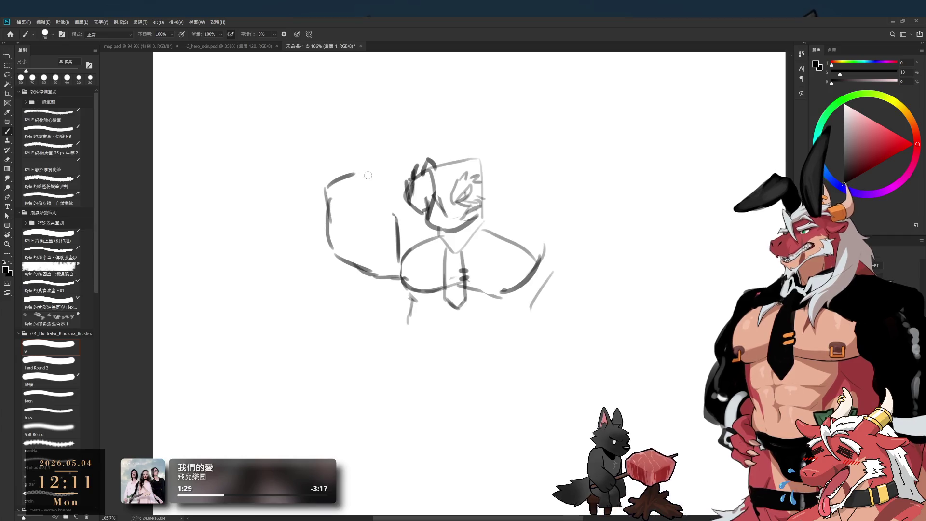
mouse_move(352, 165)
left_mouse_down()
mouse_move(387, 174)
mouse_move(409, 225)
mouse_move(389, 235)
left_mouse_up()
- Erase a stray stroke tail, add a diagonal inside the arm and close the shape's right side
key("b")
key("e")
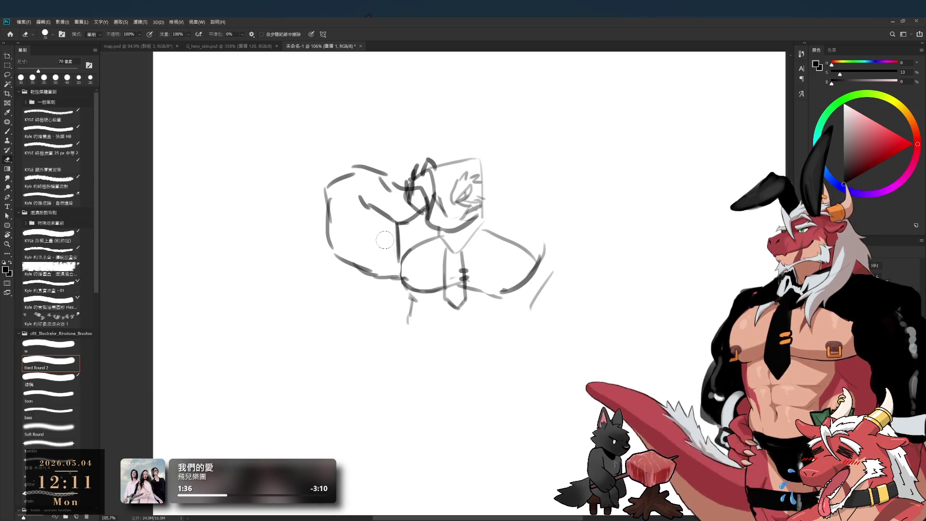
left_click_drag(393, 229, 404, 241)
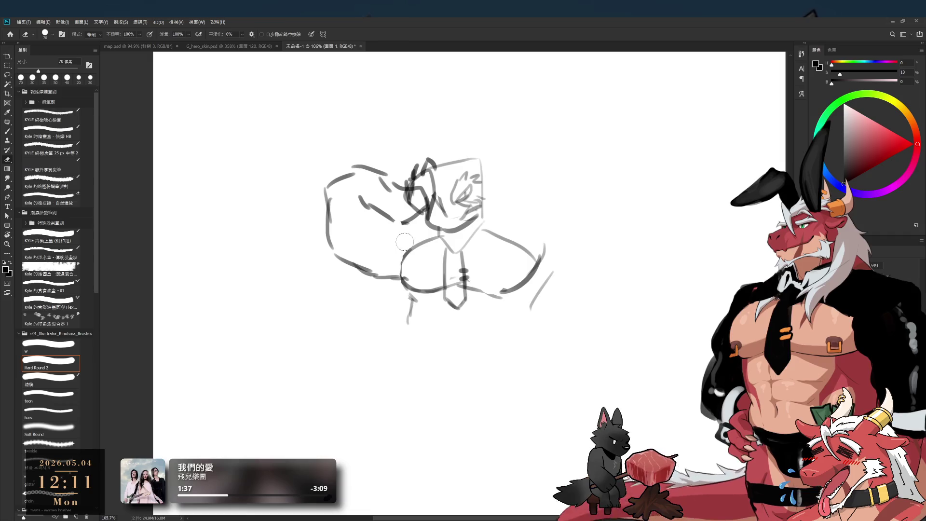
key("b")
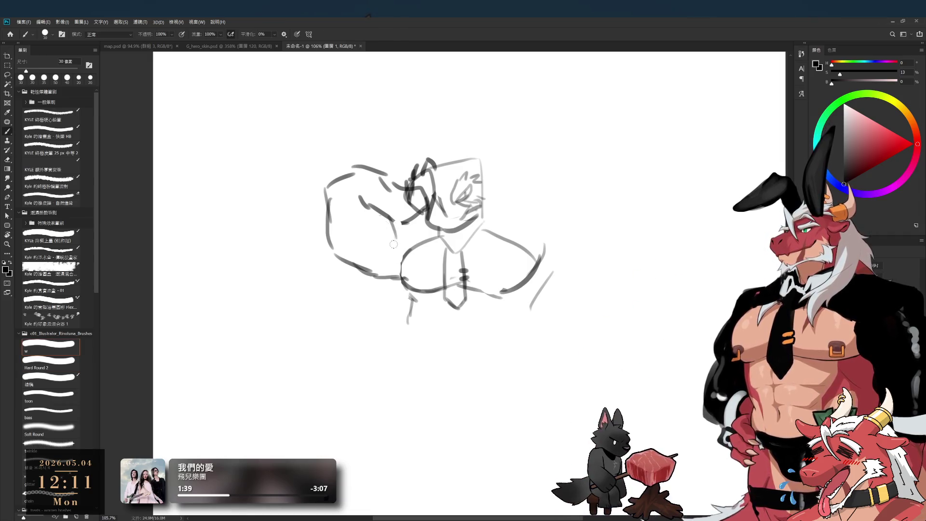
left_click_drag(345, 226, 391, 265)
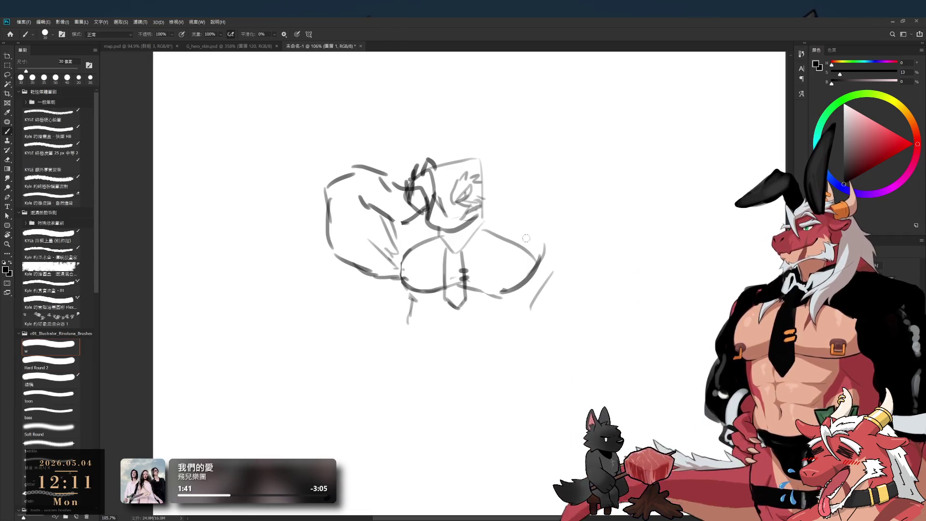
key("e")
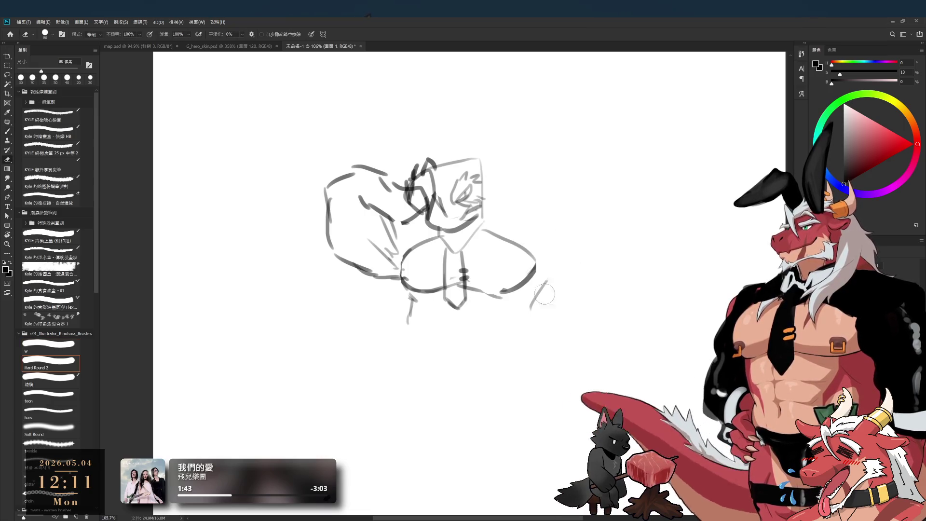
key("b")
left_click_drag(527, 250, 501, 290)
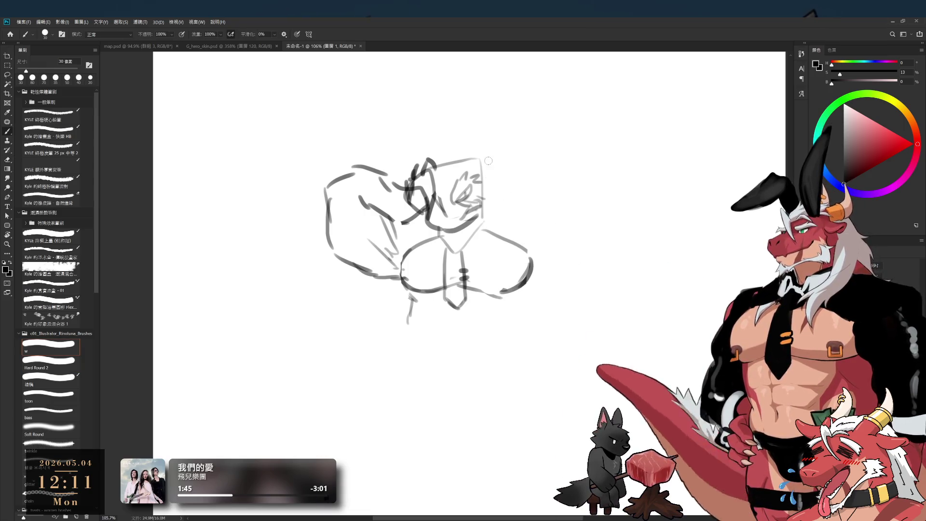
- Try a hair spike above the head and redraw the right shoulder line closer to the neck
mouse_move(440, 158)
left_mouse_down()
mouse_move(447, 129)
mouse_move(497, 154)
left_mouse_up()
key("ctrl+z")
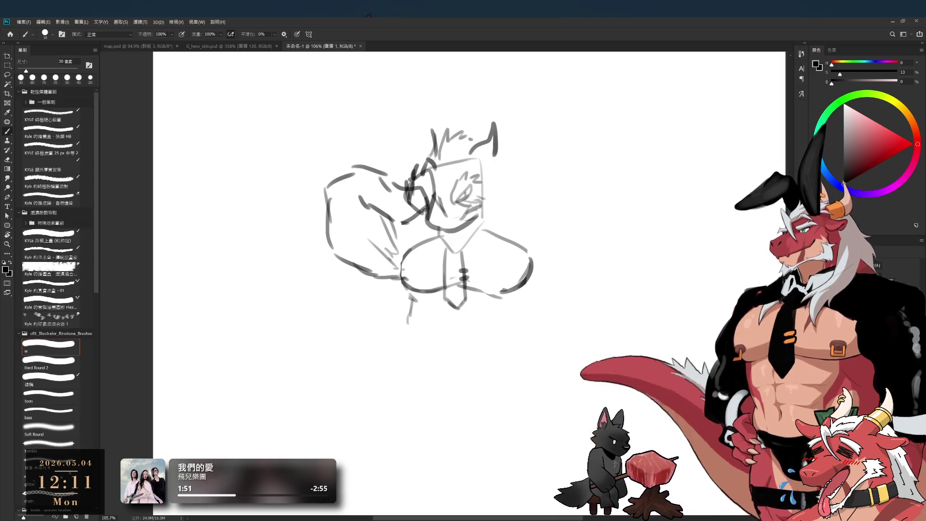
left_click_drag(506, 170, 520, 171)
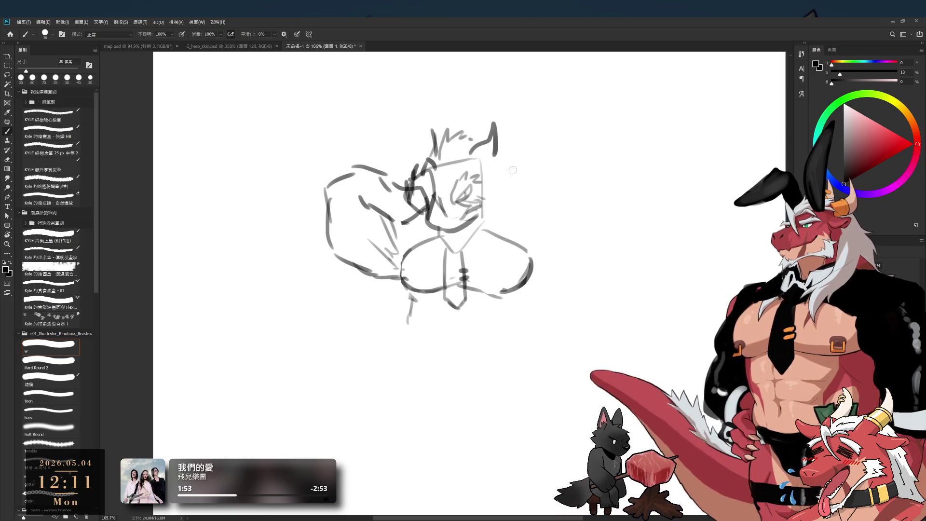
key("ctrl+z")
left_click_drag(472, 238, 530, 266)
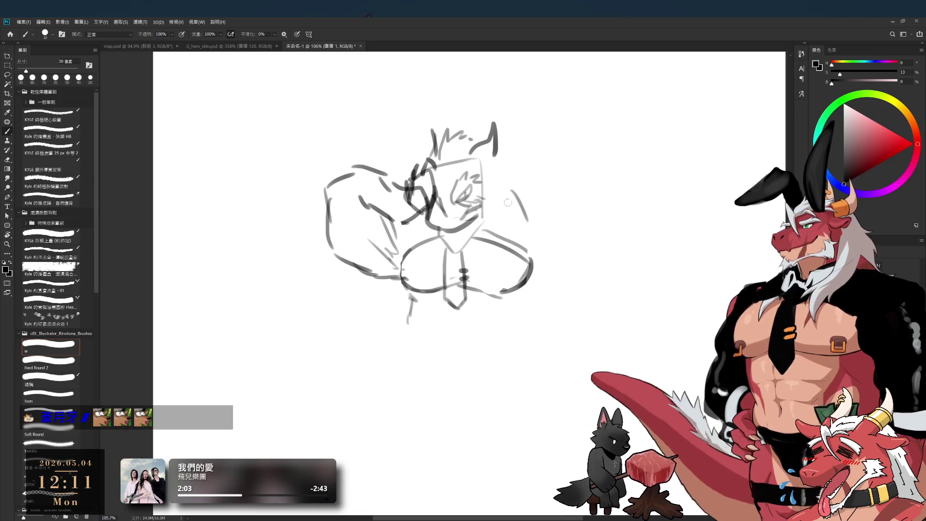
key("ctrl+z")
key("e")
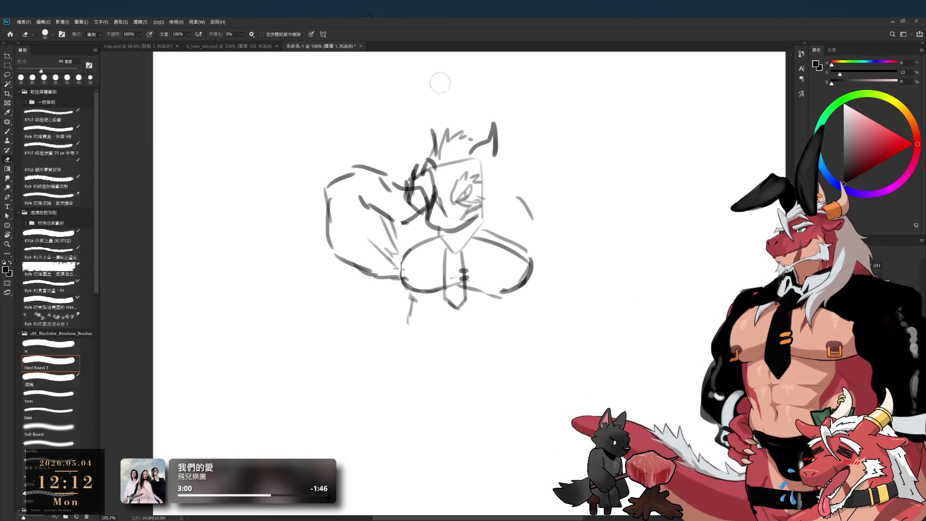
key("]")
- Wipe the old blocky arm and draw a new bent arm with the upper arm reaching the head
mouse_move(348, 140)
left_mouse_down()
mouse_move(392, 186)
mouse_move(402, 213)
left_mouse_up()
left_click_drag(366, 251, 369, 278)
key("b")
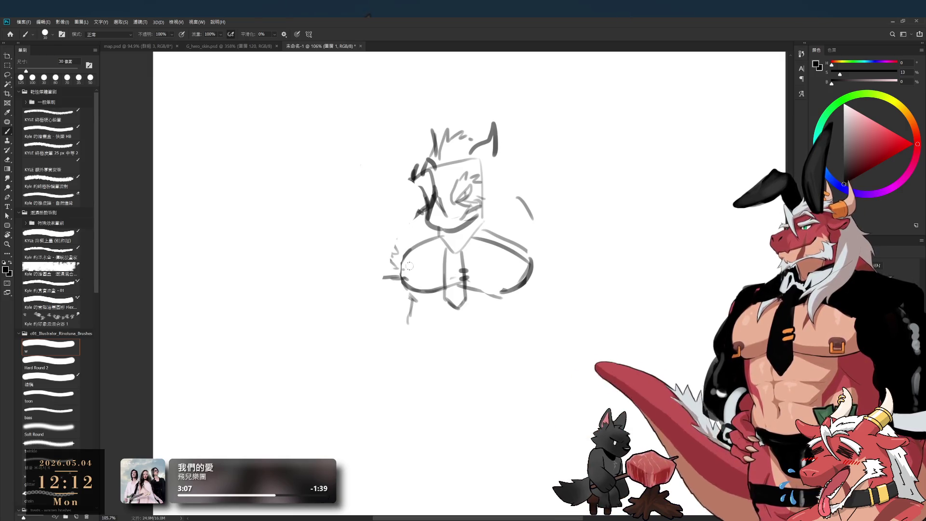
left_click_drag(399, 189, 347, 230)
left_click_drag(352, 234, 350, 266)
left_click_drag(424, 190, 393, 274)
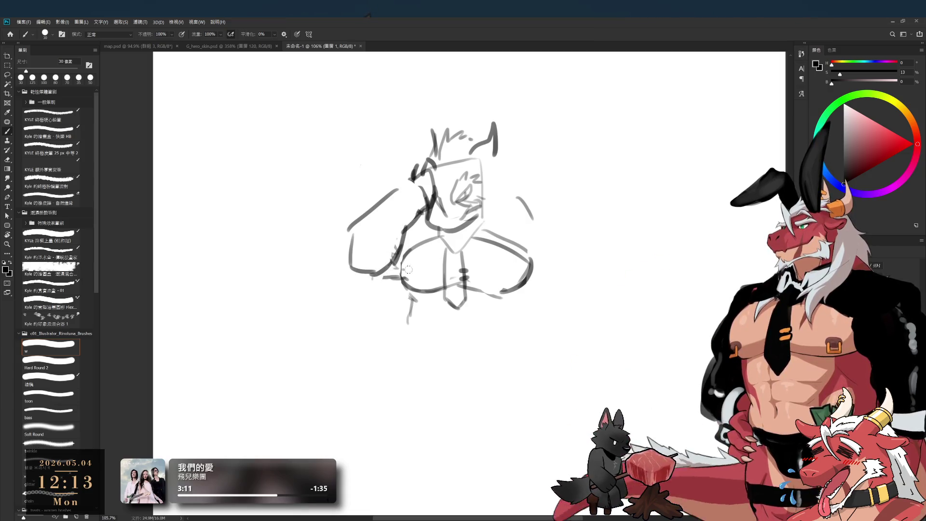
left_click_drag(378, 202, 407, 193)
left_click_drag(356, 218, 422, 190)
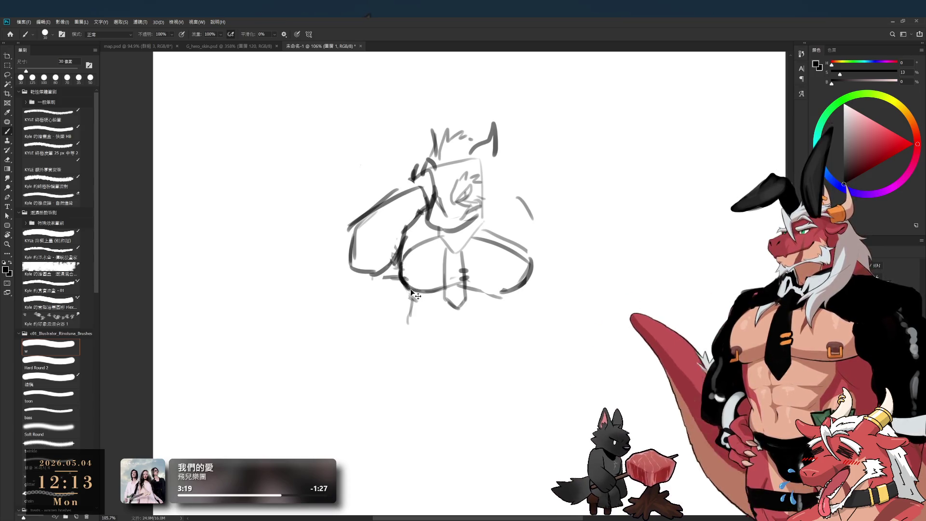
key("ctrl+z")
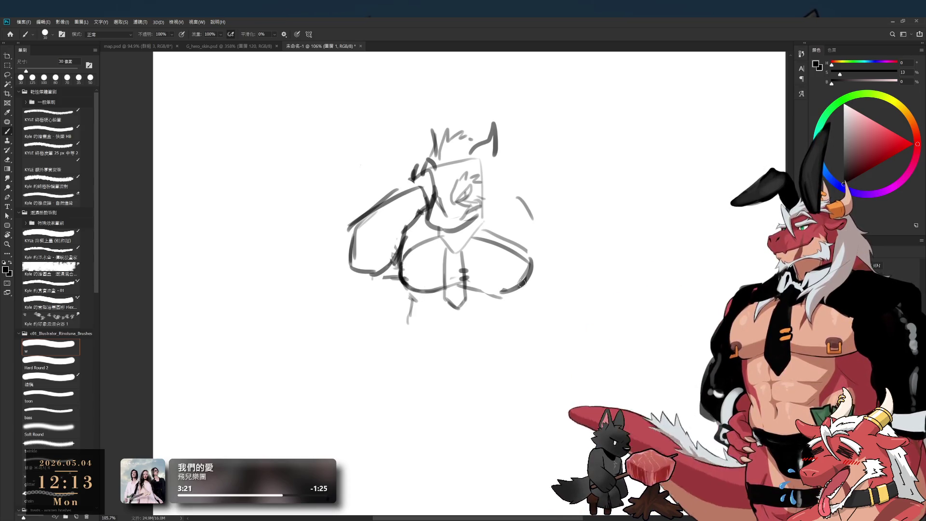
key("ctrl+z")
- Draw the left waist side, a line up to the right hip and the crotch join
mouse_move(415, 301)
left_mouse_down()
mouse_move(408, 322)
mouse_move(423, 341)
left_mouse_up()
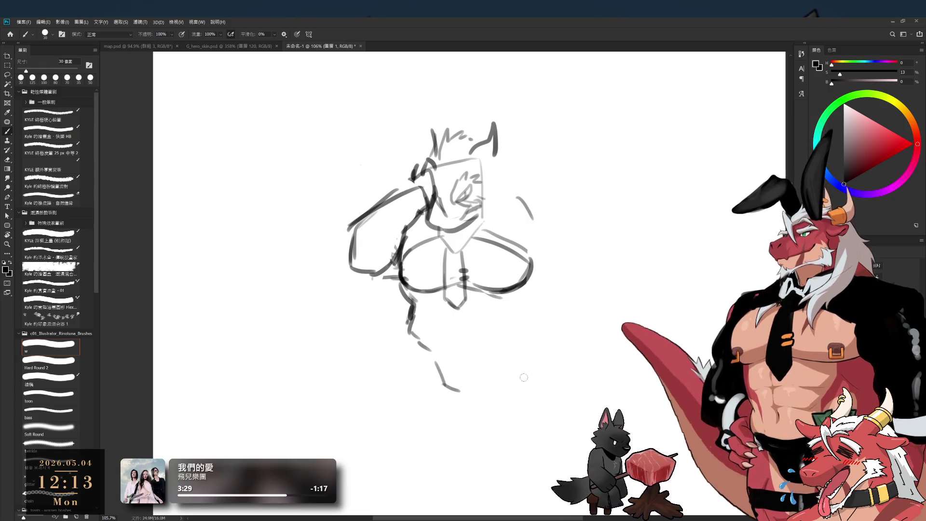
mouse_move(539, 284)
left_mouse_down()
mouse_move(492, 364)
mouse_move(577, 264)
mouse_move(590, 331)
left_mouse_up()
key("ctrl+z")
left_click_drag(473, 398, 499, 354)
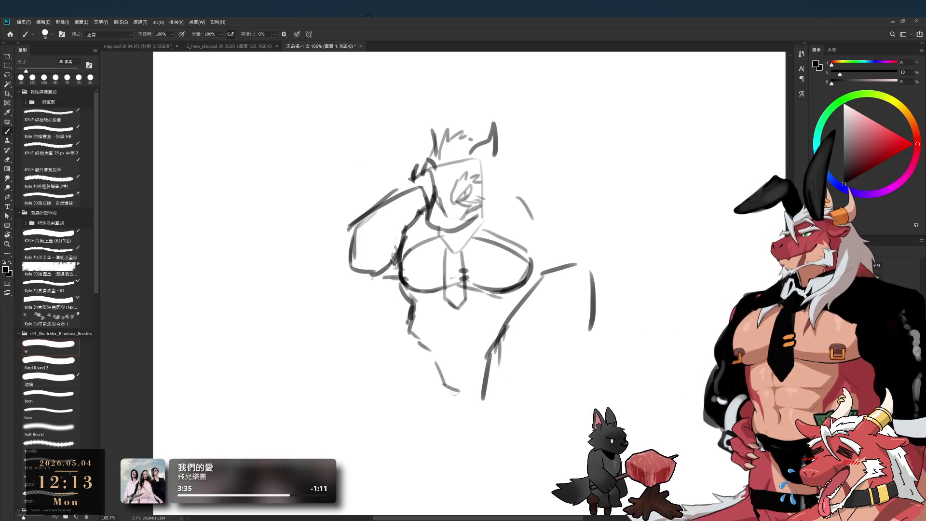
left_click_drag(451, 396, 479, 395)
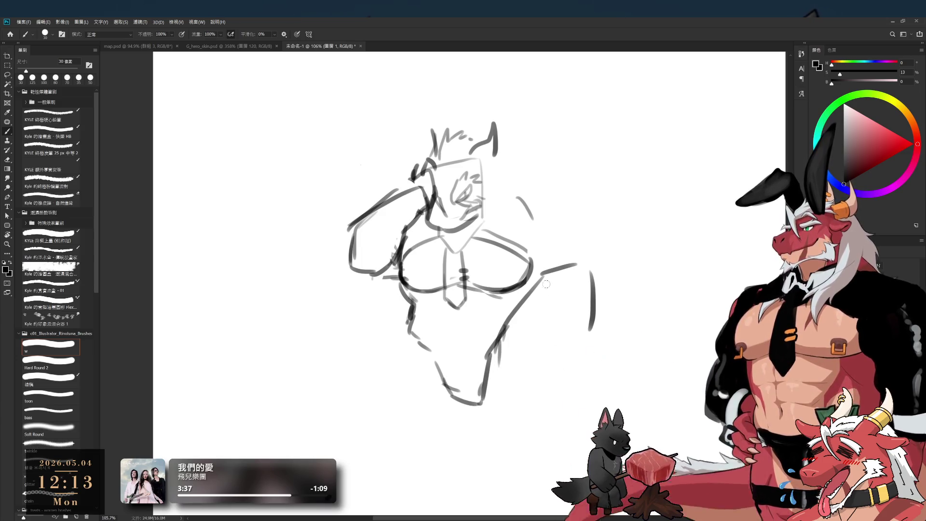
left_click_drag(539, 294, 504, 363)
- Redraw the right torso line and sketch the outer and inner lines of both legs
left_click_drag(592, 285, 596, 364)
left_click_drag(517, 379, 515, 429)
mouse_move(409, 338)
left_mouse_down()
mouse_move(405, 362)
mouse_move(368, 413)
left_mouse_up()
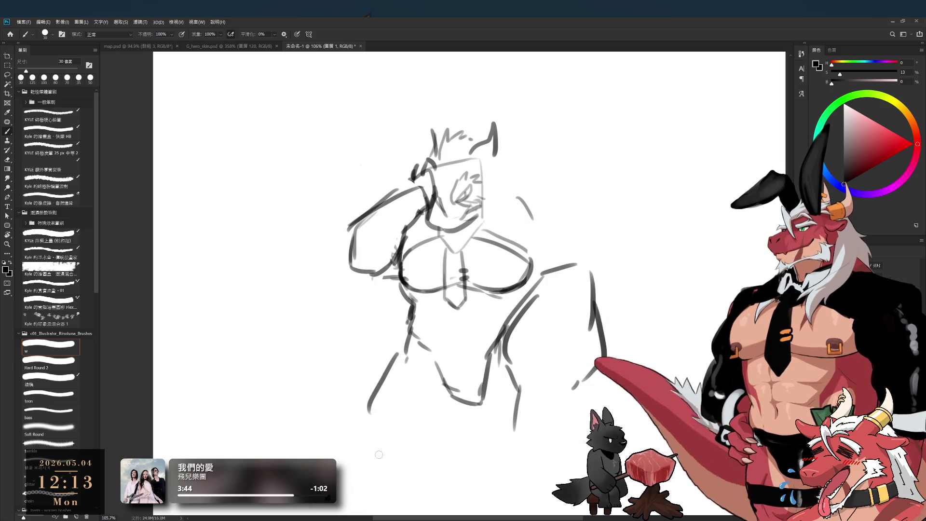
key("ctrl+z")
key("ctrl+z")
mouse_move(397, 365)
left_mouse_down()
mouse_move(374, 421)
mouse_move(399, 466)
left_mouse_up()
left_click_drag(454, 407, 456, 443)
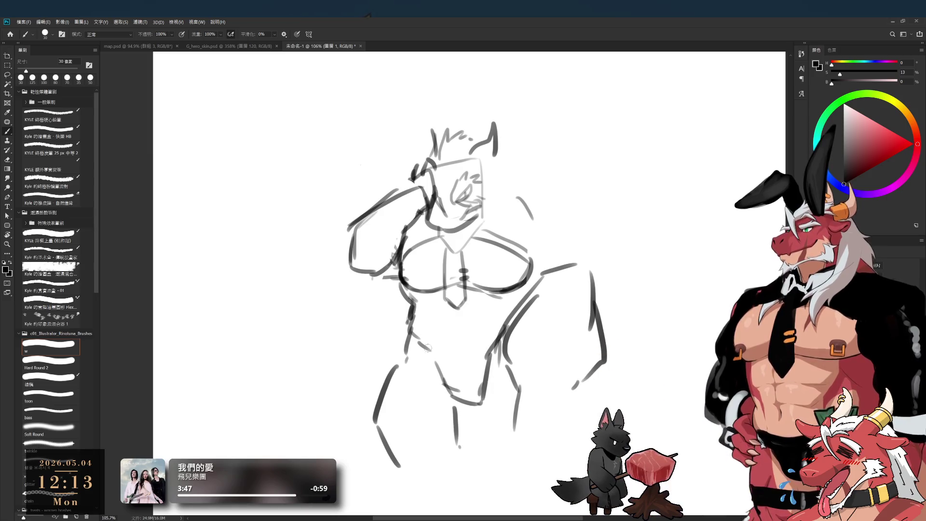